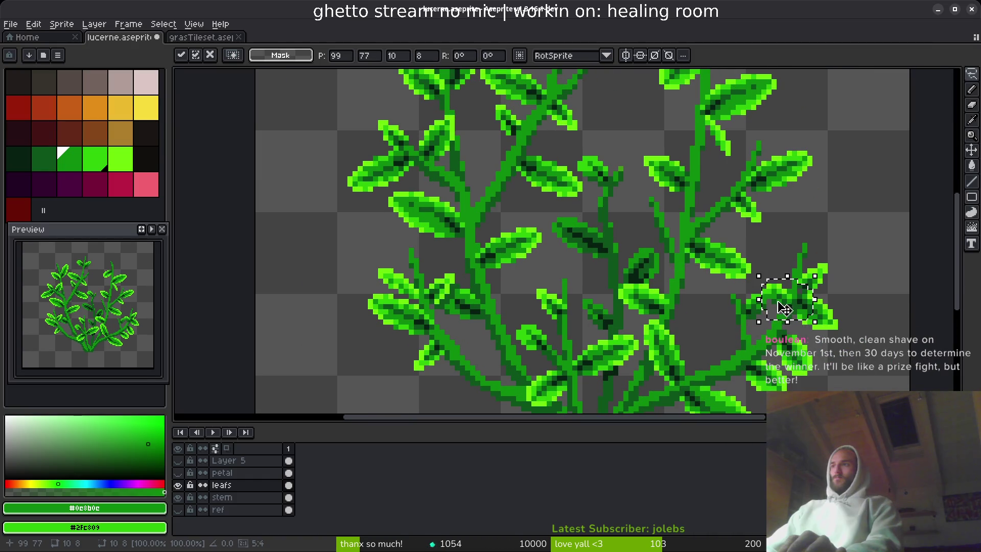
Step: Move the selected leaf up and to the left, nudge it, and commit its new position
{"action": "mouse_move", "coordinate": [778, 306]}
{"action": "left_mouse_down"}
{"action": "mouse_move", "coordinate": [493, 160]}
{"action": "mouse_move", "coordinate": [501, 170]}
{"action": "left_mouse_up"}
{"action": "scroll", "coordinate": [501, 170], "scroll_direction": "up", "scroll_amount": 3}
{"action": "scroll", "coordinate": [706, 276], "scroll_direction": "up", "scroll_amount": 2}
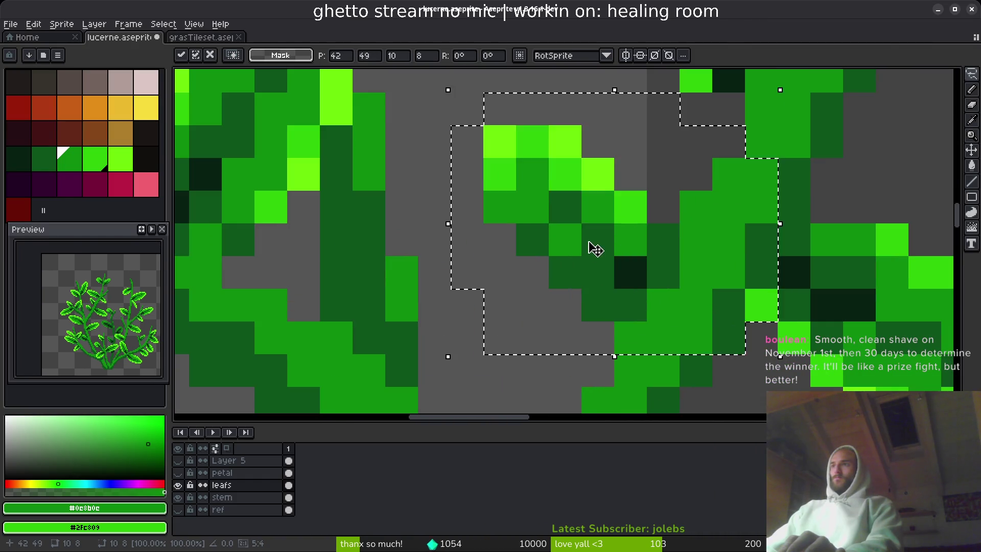
{"action": "mouse_move", "coordinate": [591, 247]}
{"action": "left_mouse_down"}
{"action": "mouse_move", "coordinate": [607, 204]}
{"action": "mouse_move", "coordinate": [618, 219]}
{"action": "left_mouse_up"}
{"action": "key", "text": "Return"}
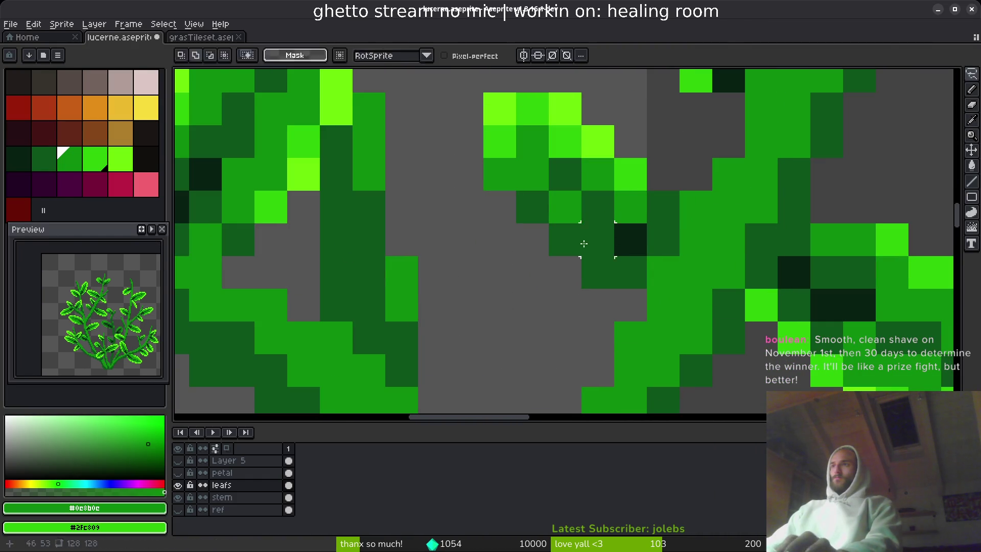
Step: With the pencil, brighten the leaf's edge and highlight pixels in bright green
{"action": "key", "text": "b"}
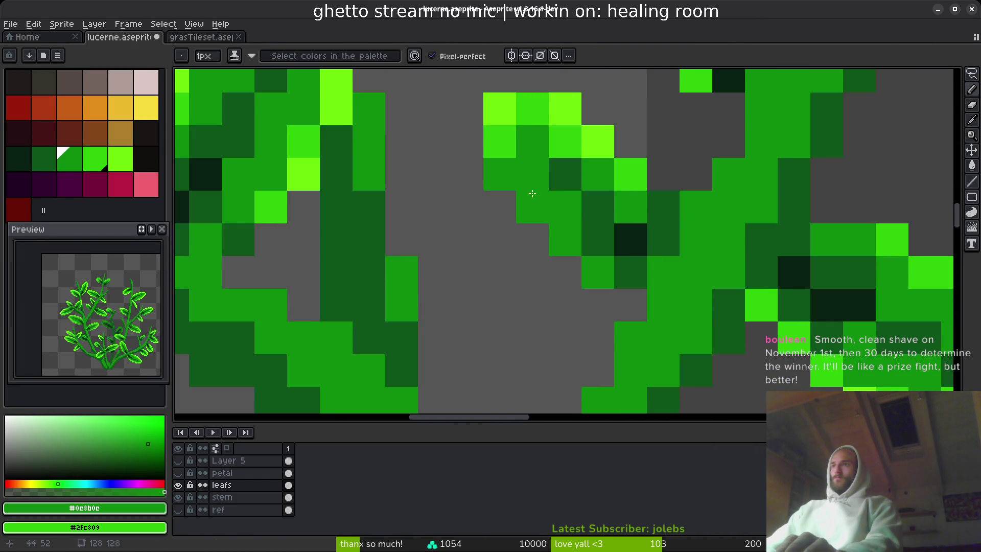
{"action": "left_click", "coordinate": [532, 193], "text": "alt"}
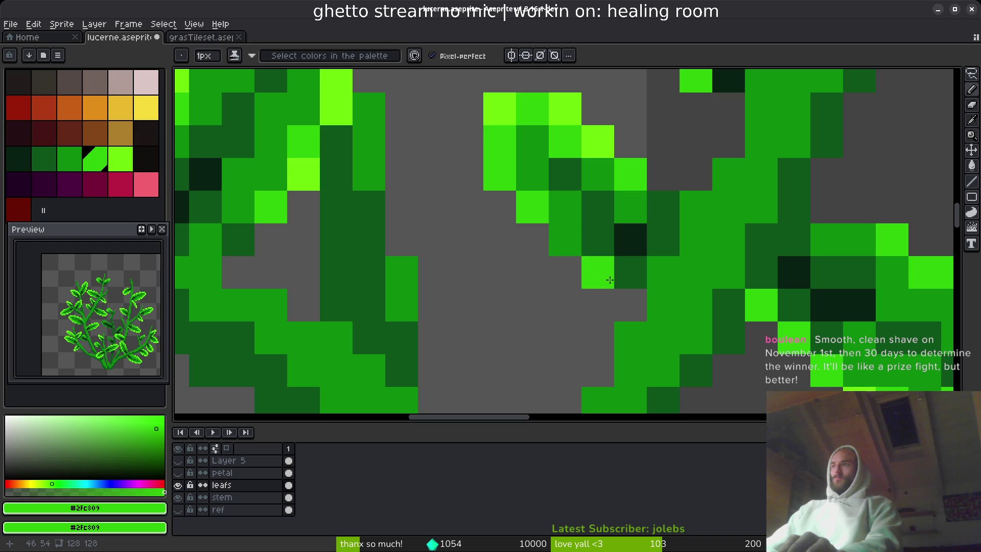
{"action": "left_click", "coordinate": [556, 240]}
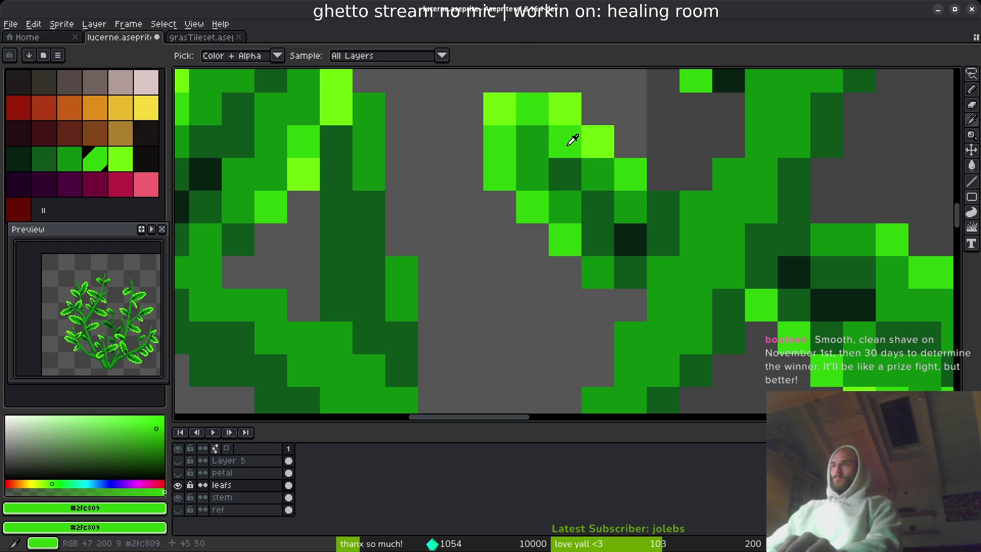
{"action": "left_click", "coordinate": [531, 140]}
{"action": "left_click", "coordinate": [500, 110], "text": "alt"}
{"action": "left_click", "coordinate": [499, 141]}
{"action": "left_click", "coordinate": [527, 204]}
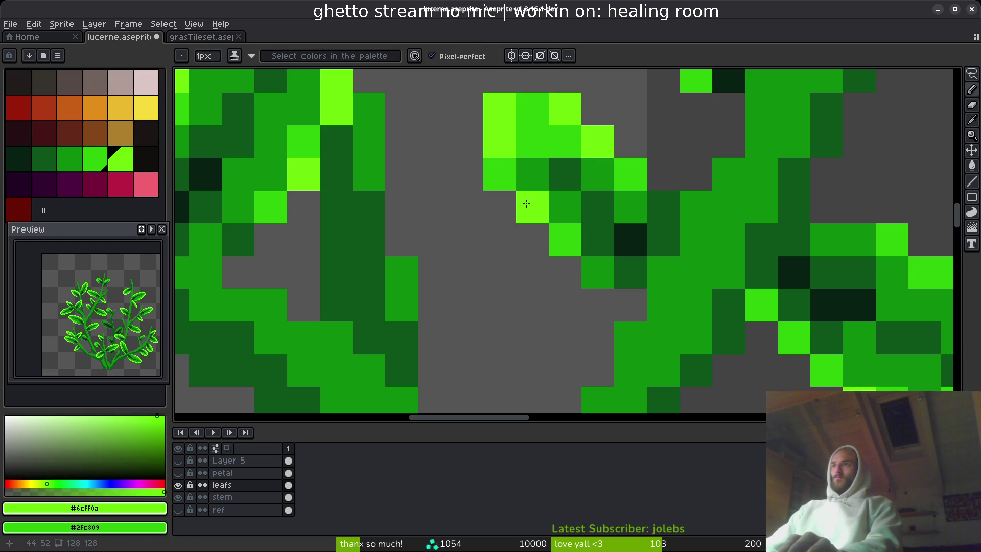
{"action": "left_click", "coordinate": [531, 108]}
{"action": "scroll", "coordinate": [585, 136], "scroll_direction": "down", "scroll_amount": 5}
{"action": "scroll", "coordinate": [592, 153], "scroll_direction": "up", "scroll_amount": 5}
{"action": "left_click", "coordinate": [592, 150]}
{"action": "left_click", "coordinate": [596, 178]}
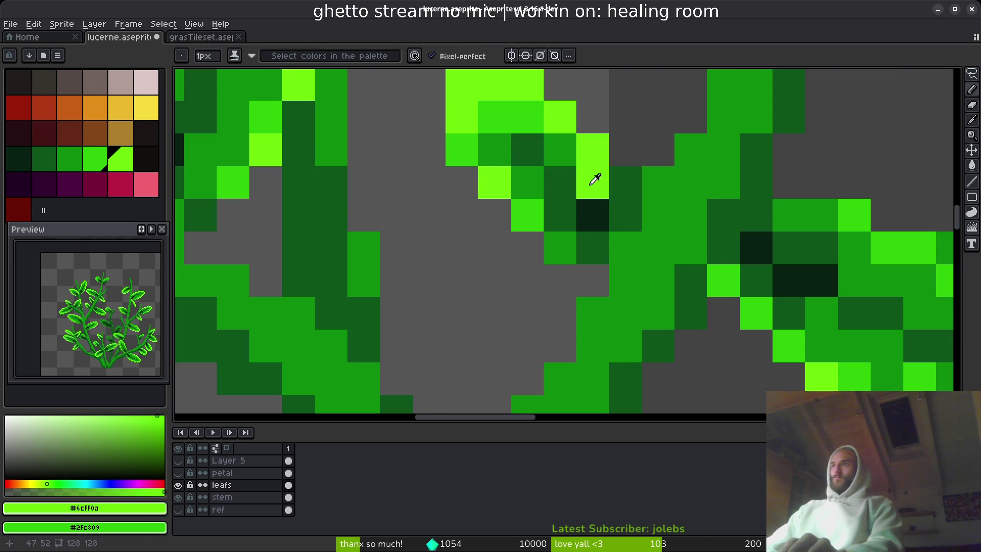
Step: Repaint the dark leaf pixels in mid green and save the sprite
{"action": "left_click", "coordinate": [654, 182], "text": "alt"}
{"action": "left_click_drag", "start_coordinate": [593, 182], "coordinate": [628, 188]}
{"action": "left_click", "coordinate": [628, 210]}
{"action": "scroll", "coordinate": [628, 204], "scroll_direction": "down", "scroll_amount": 5}
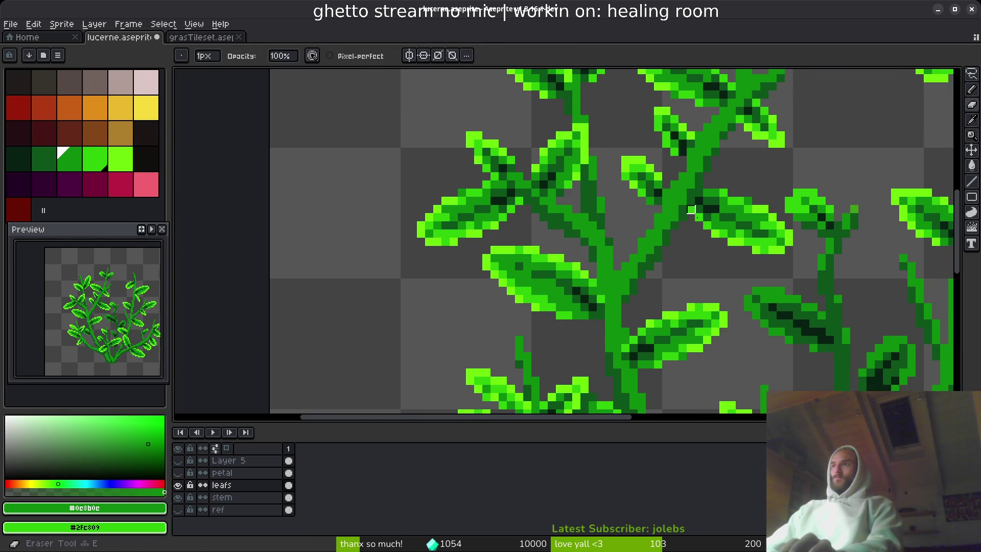
{"action": "key", "text": "ctrl+s"}
Step: Fill the grey gap pixels in the leaf with bright green and save
{"action": "scroll", "coordinate": [639, 180], "scroll_direction": "up", "scroll_amount": 5}
{"action": "scroll", "coordinate": [644, 177], "scroll_direction": "down", "scroll_amount": 1}
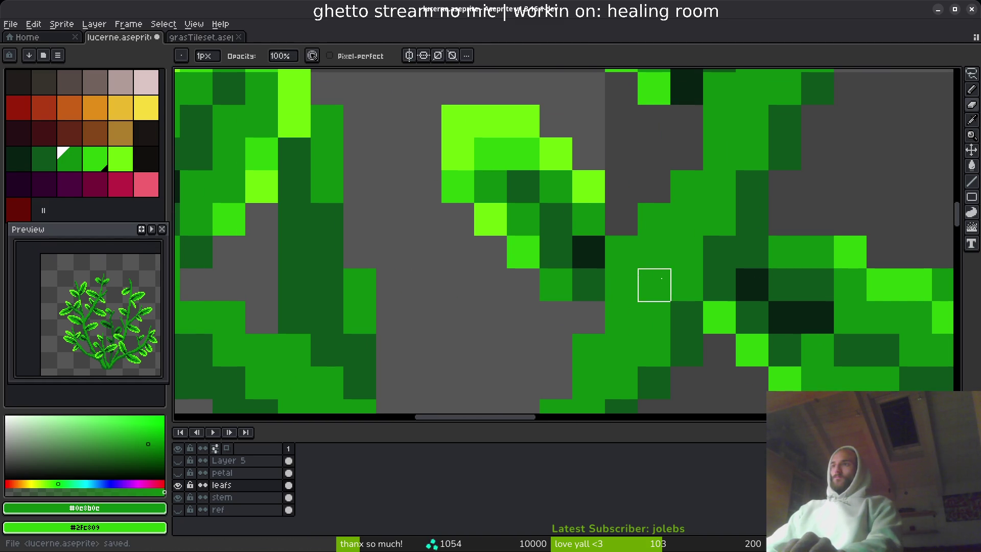
{"action": "left_click", "coordinate": [653, 283]}
{"action": "scroll", "coordinate": [651, 298], "scroll_direction": "down", "scroll_amount": 2}
{"action": "scroll", "coordinate": [651, 298], "scroll_direction": "up", "scroll_amount": 2}
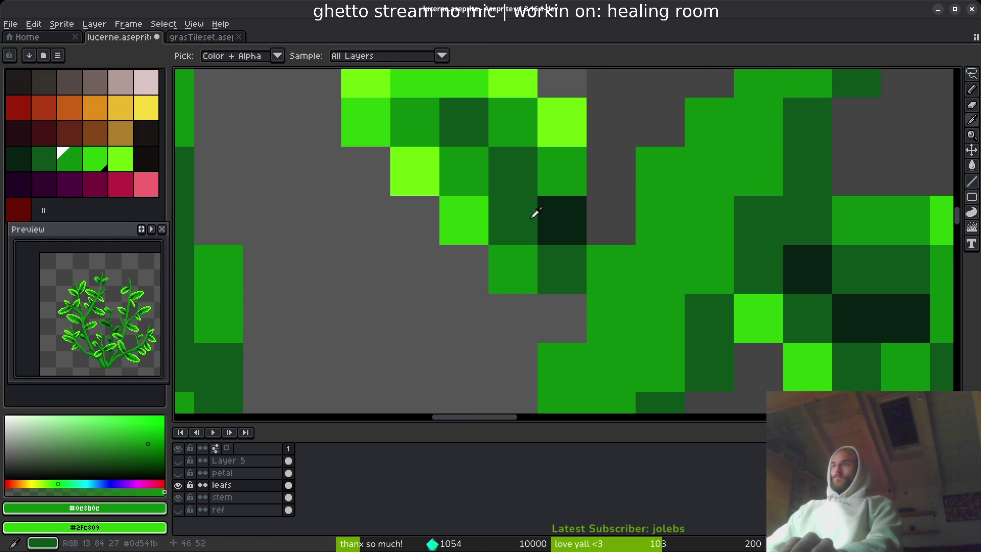
{"action": "left_click", "coordinate": [476, 82], "text": "alt"}
{"action": "left_click", "coordinate": [611, 171]}
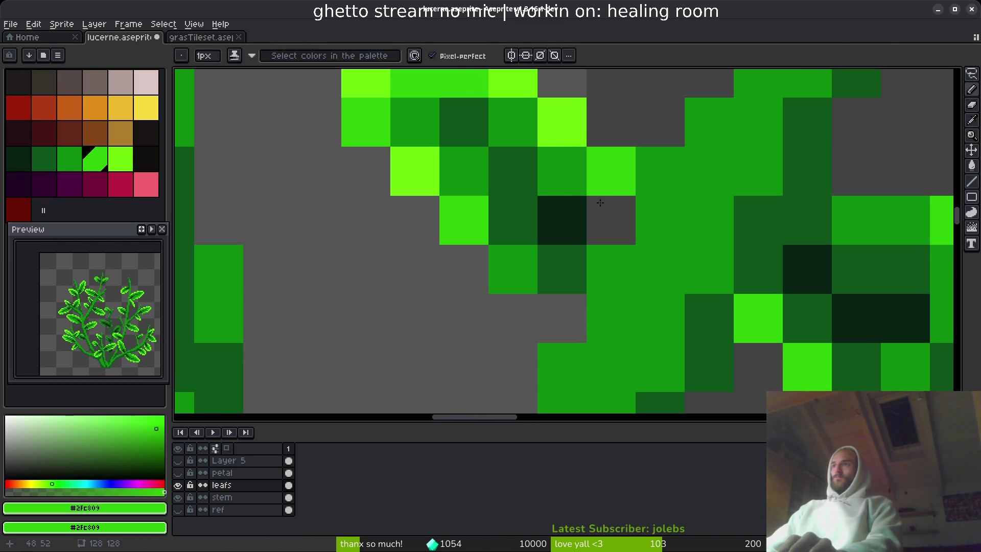
{"action": "left_click", "coordinate": [612, 220]}
{"action": "scroll", "coordinate": [660, 325], "scroll_direction": "up", "scroll_amount": 1}
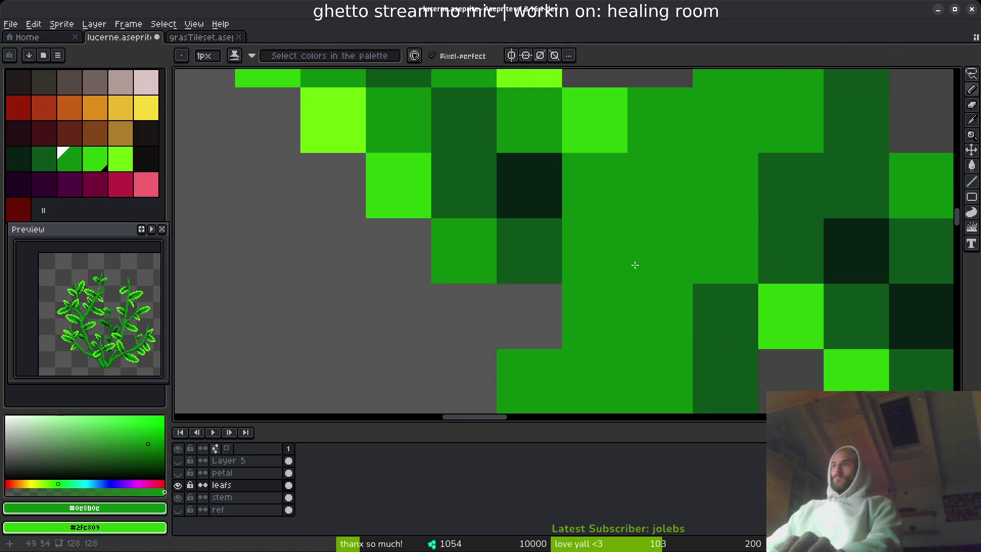
{"action": "scroll", "coordinate": [635, 195], "scroll_direction": "down", "scroll_amount": 3}
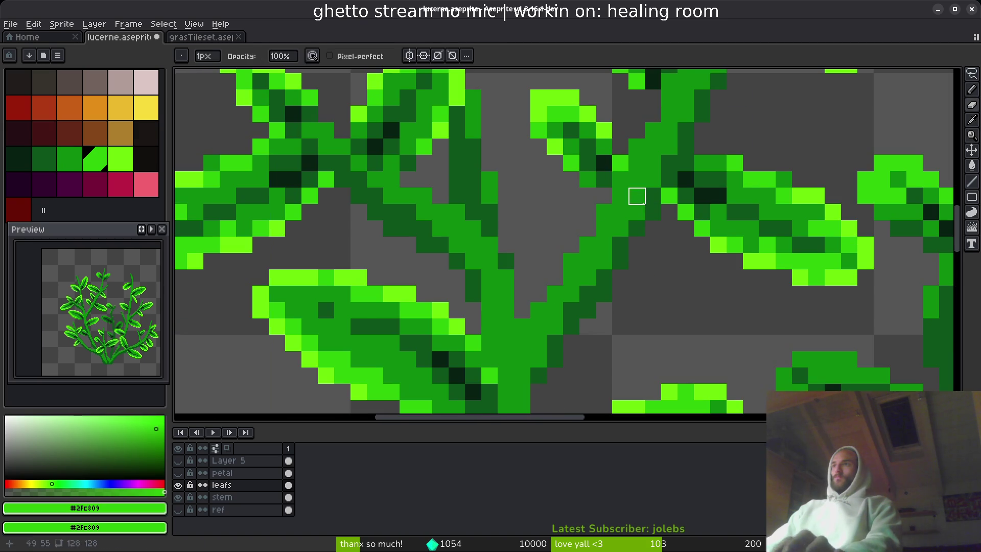
{"action": "key", "text": "ctrl+s"}
Step: Brighten a mid-green leaf pixel, save, and add a dark green shading pixel
{"action": "scroll", "coordinate": [630, 287], "scroll_direction": "up", "scroll_amount": 3}
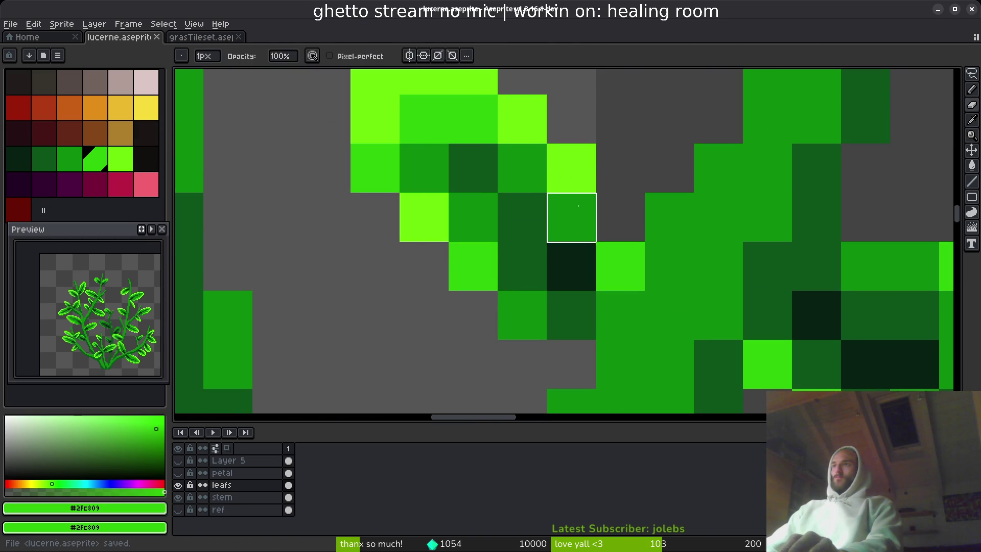
{"action": "left_click", "coordinate": [571, 217]}
{"action": "scroll", "coordinate": [683, 283], "scroll_direction": "down", "scroll_amount": 2}
{"action": "scroll", "coordinate": [682, 282], "scroll_direction": "down", "scroll_amount": 3}
{"action": "key", "text": "ctrl+s"}
{"action": "scroll", "coordinate": [695, 297], "scroll_direction": "up", "scroll_amount": 4}
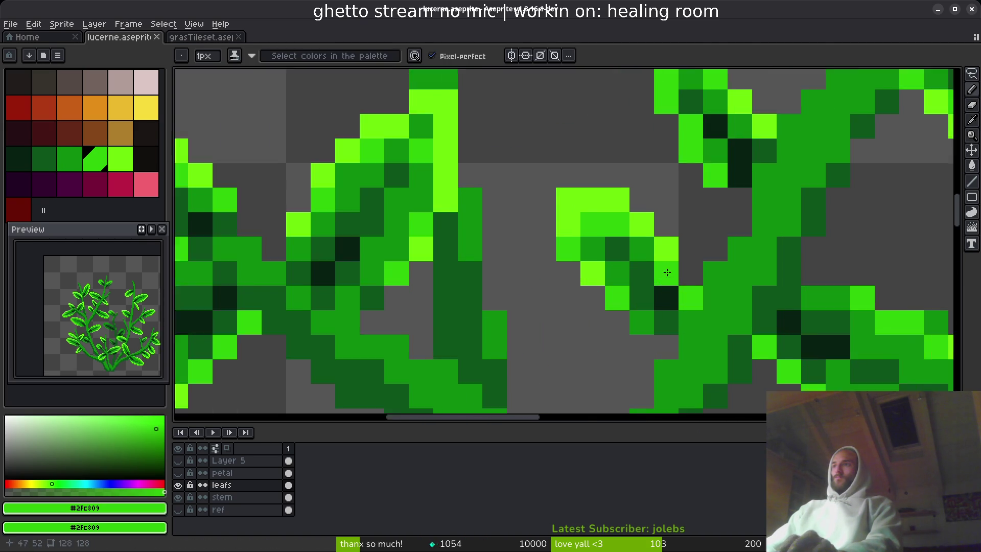
{"action": "left_click", "coordinate": [668, 322], "text": "alt"}
{"action": "left_click", "coordinate": [700, 305]}
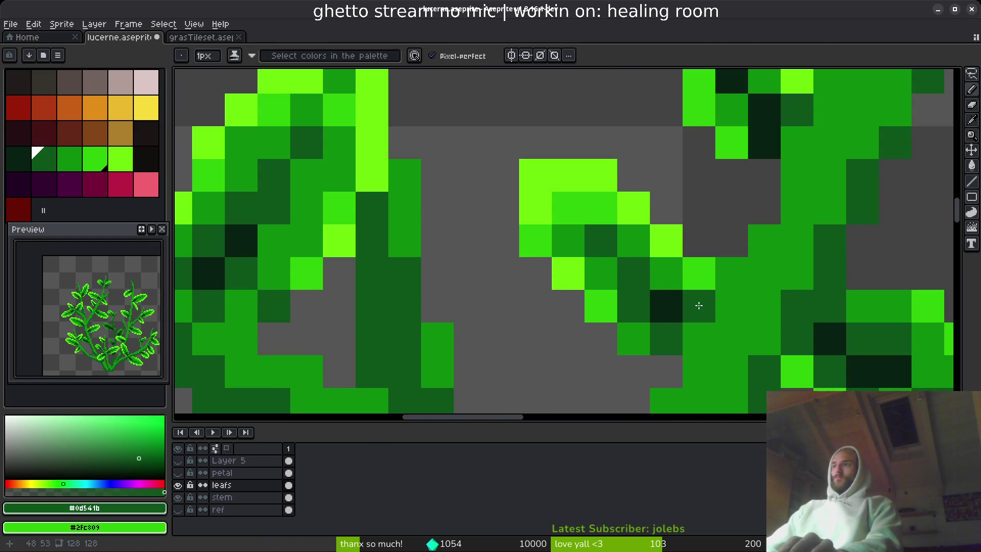
{"action": "scroll", "coordinate": [735, 320], "scroll_direction": "down", "scroll_amount": 5}
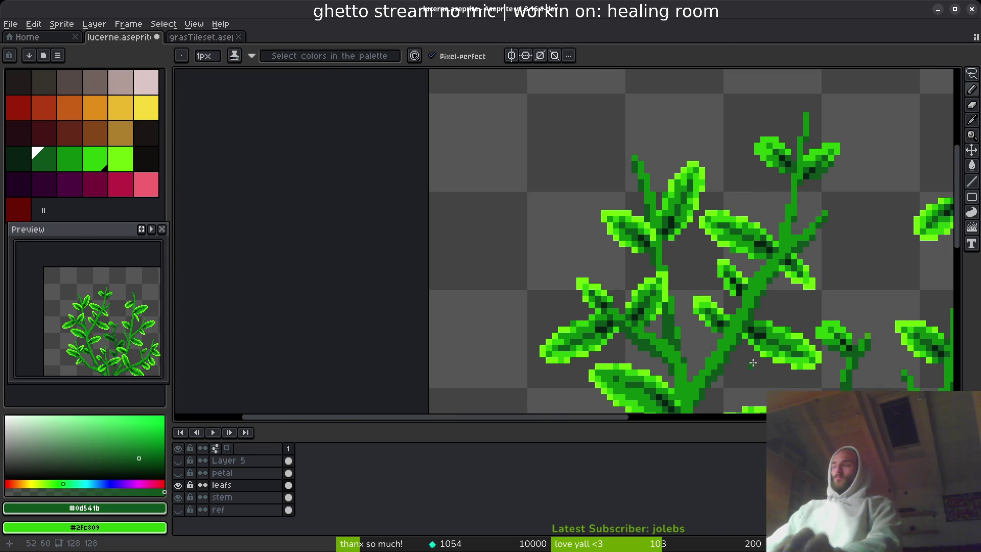
Step: Reply to the viewer's beard-off challenge in chat, agreeing to it
{"action": "key", "text": "alt+Tab"}
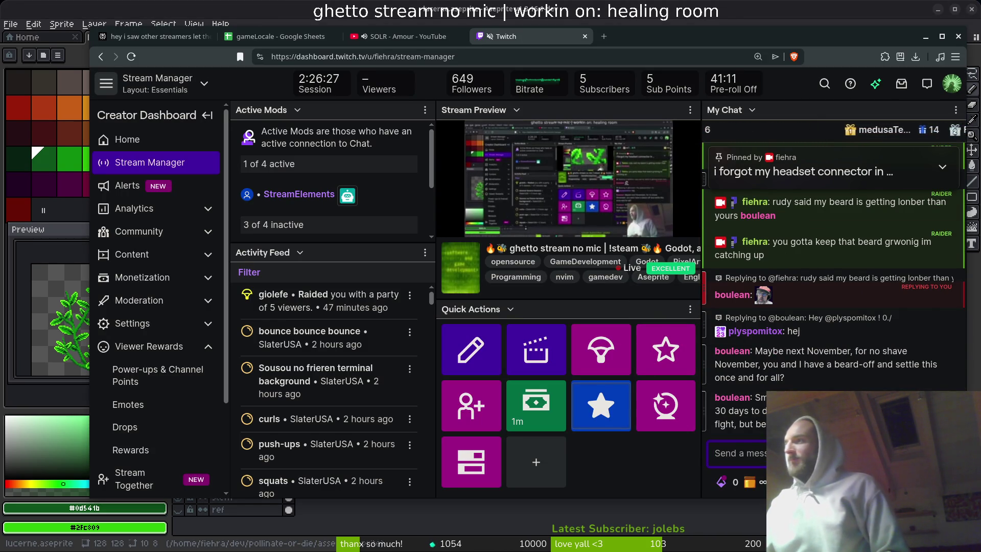
{"action": "mouse_move", "coordinate": [936, 363]}
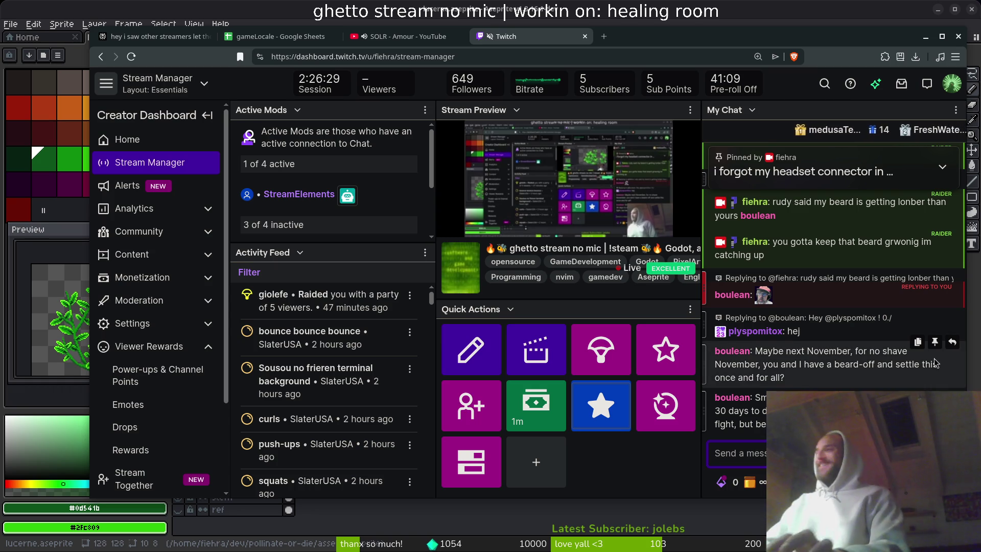
{"action": "left_click", "coordinate": [952, 342]}
{"action": "type", "text": "im so down b"}
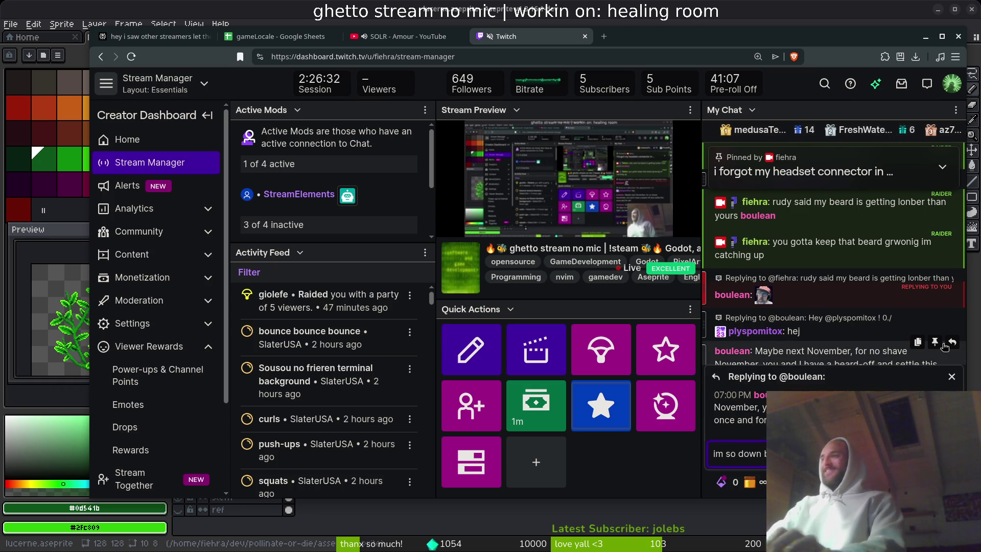
{"action": "key", "text": "Return"}
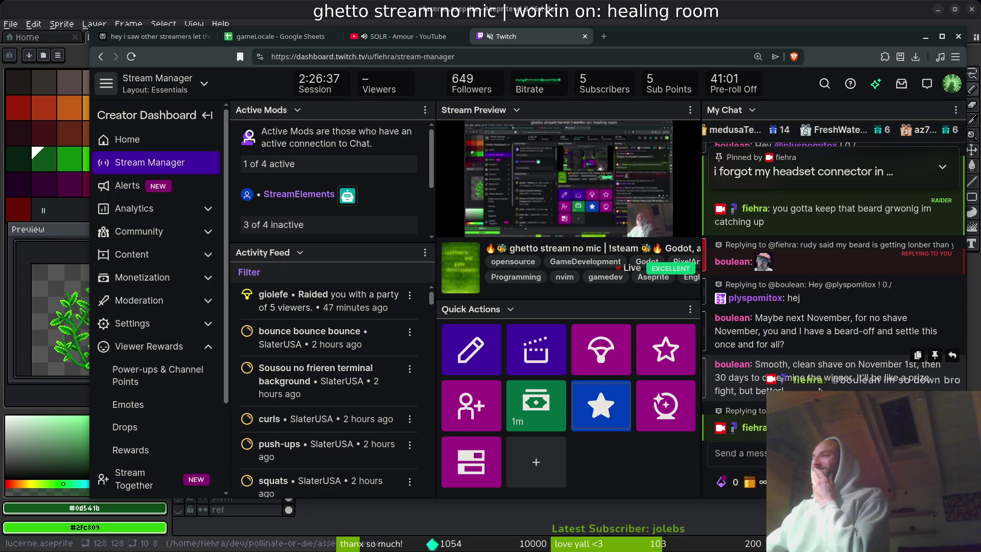
Step: Send another reply saying you like the idea, plus a spelling correction
{"action": "left_click", "coordinate": [952, 356]}
{"action": "type", "text": "i like the idae"}
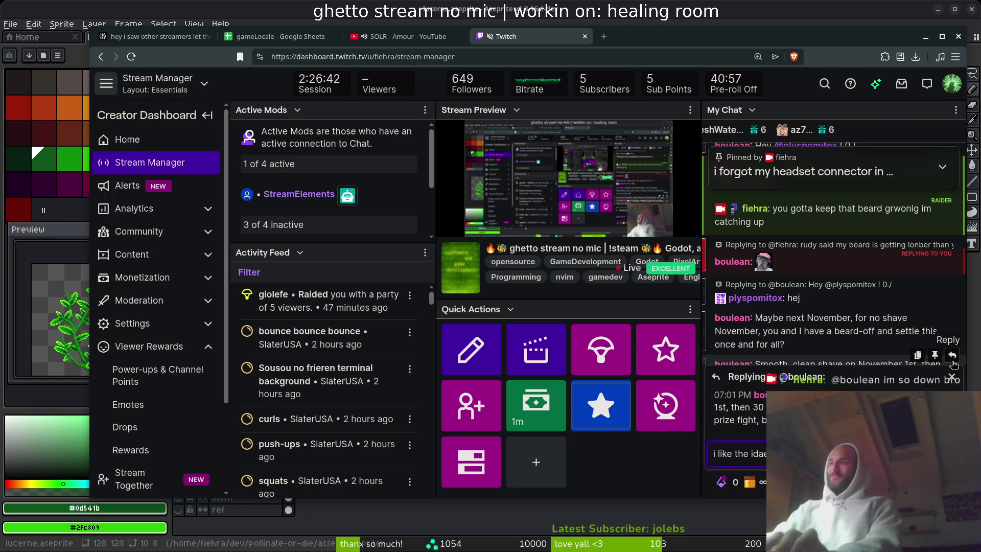
{"action": "key", "text": "Return"}
{"action": "type", "text": "idea"}
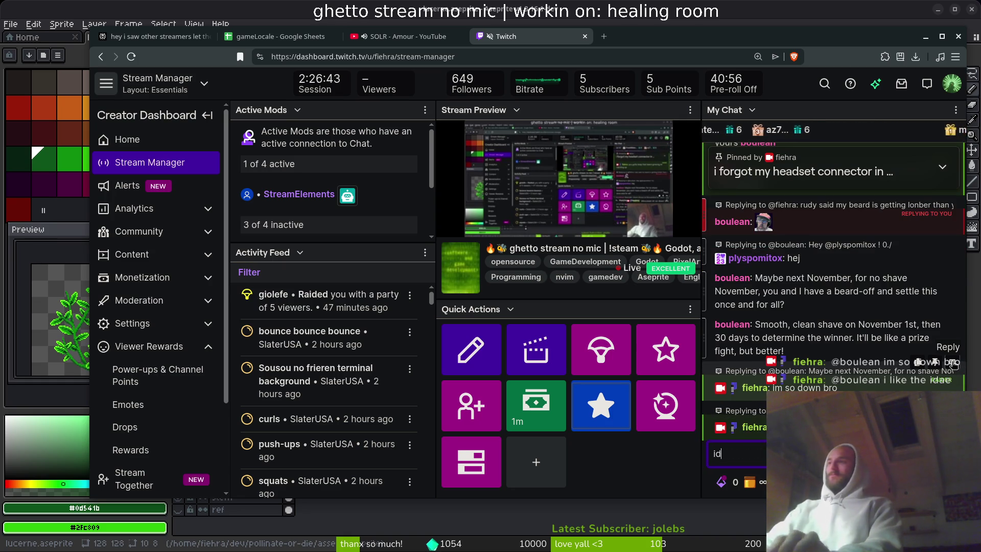
{"action": "key", "text": "Return"}
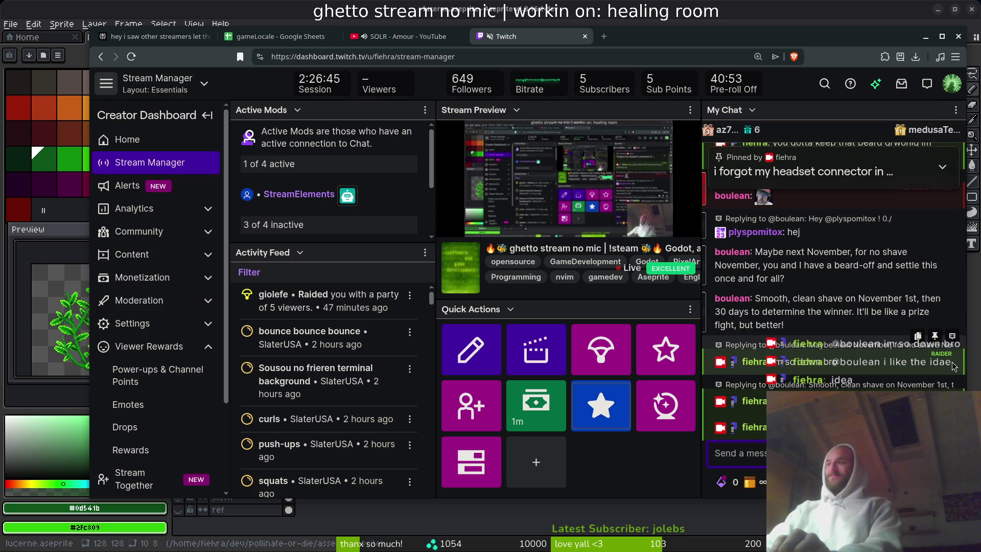
Step: Send a chat reply proposing to battle it out in a November 30th costream
{"action": "type", "text": "the"}
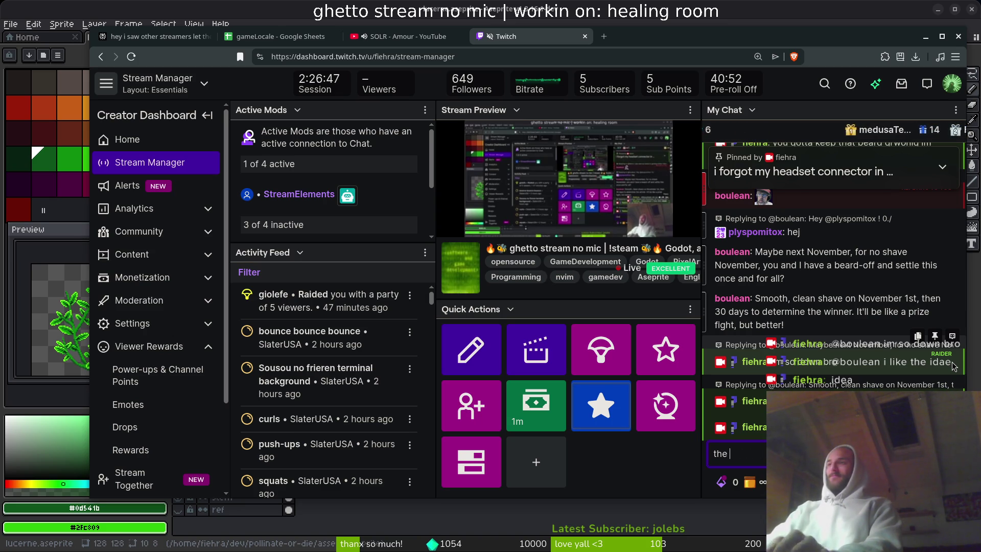
{"action": "key", "text": "BackSpace"}
{"action": "key", "text": "BackSpace"}
{"action": "key", "text": "BackSpace"}
{"action": "type", "text": "we can battl"}
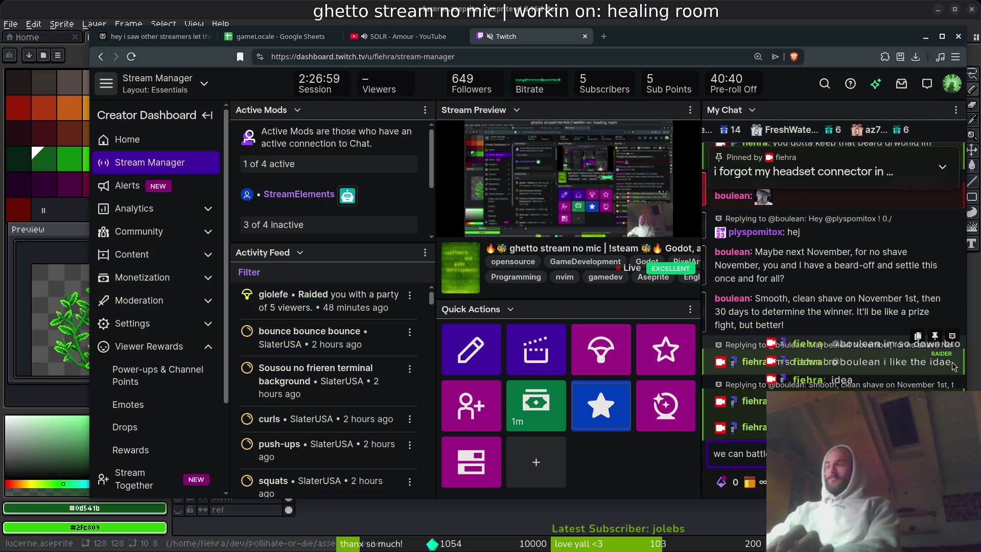
{"action": "type", "text": "sometihng xl"}
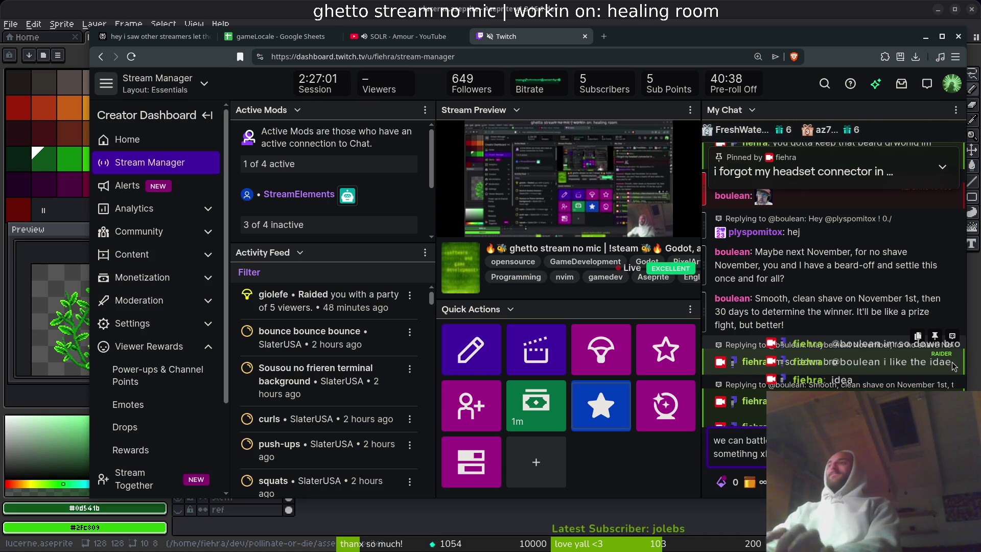
{"action": "key", "text": "Return"}
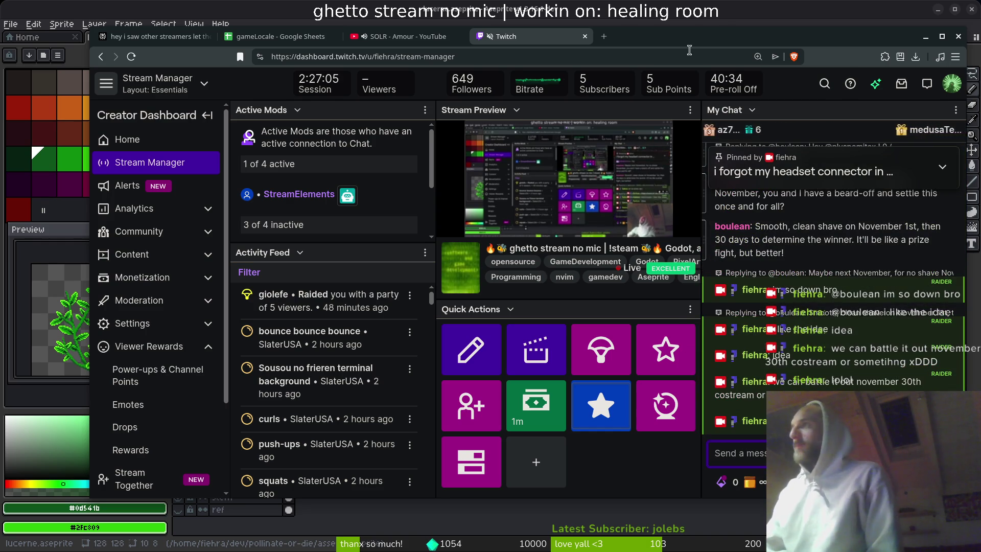
Step: Back in the sprite, freehand-select a leaf and move a copy up and to the right
{"action": "key", "text": "alt+Tab"}
{"action": "scroll", "coordinate": [697, 278], "scroll_direction": "down", "scroll_amount": 2}
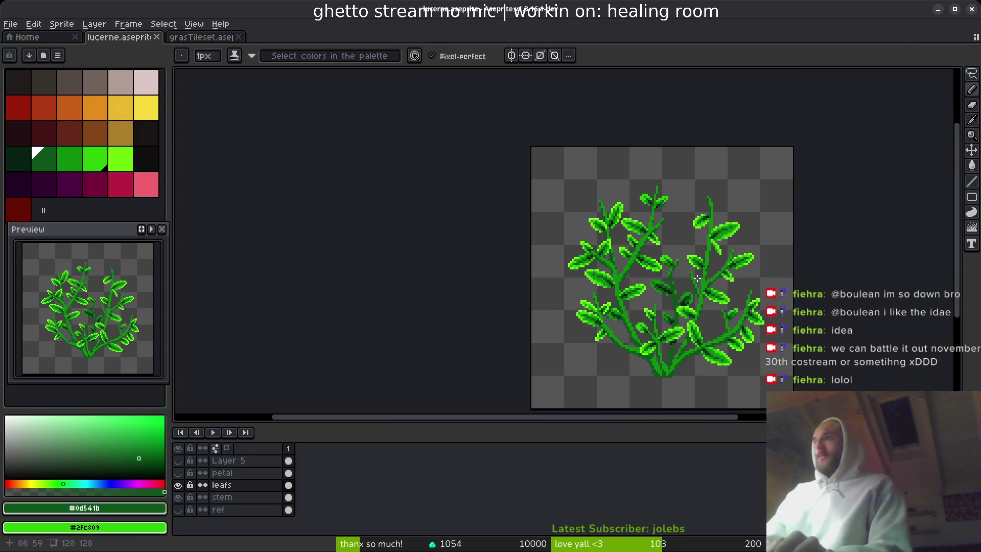
{"action": "scroll", "coordinate": [700, 274], "scroll_direction": "up", "scroll_amount": 3}
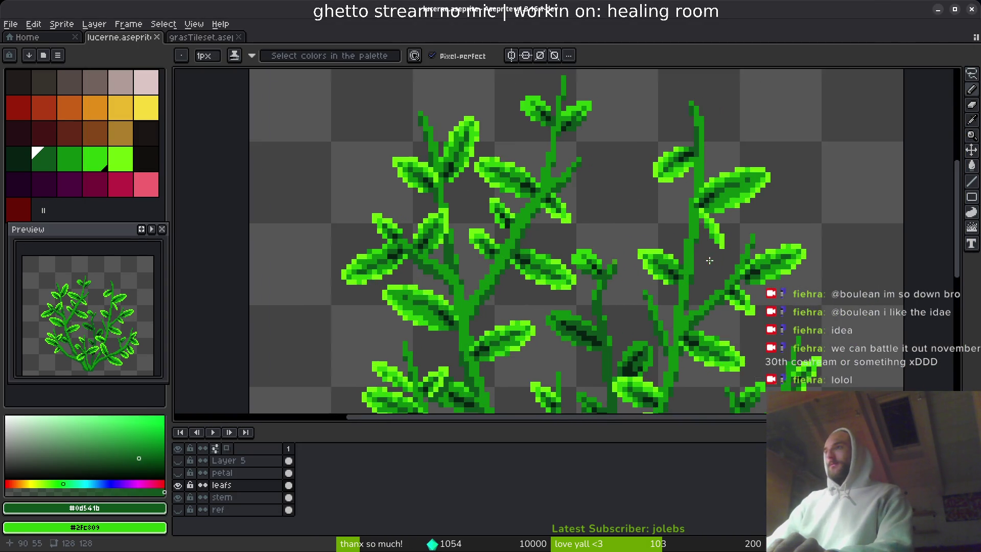
{"action": "scroll", "coordinate": [680, 250], "scroll_direction": "up", "scroll_amount": 2}
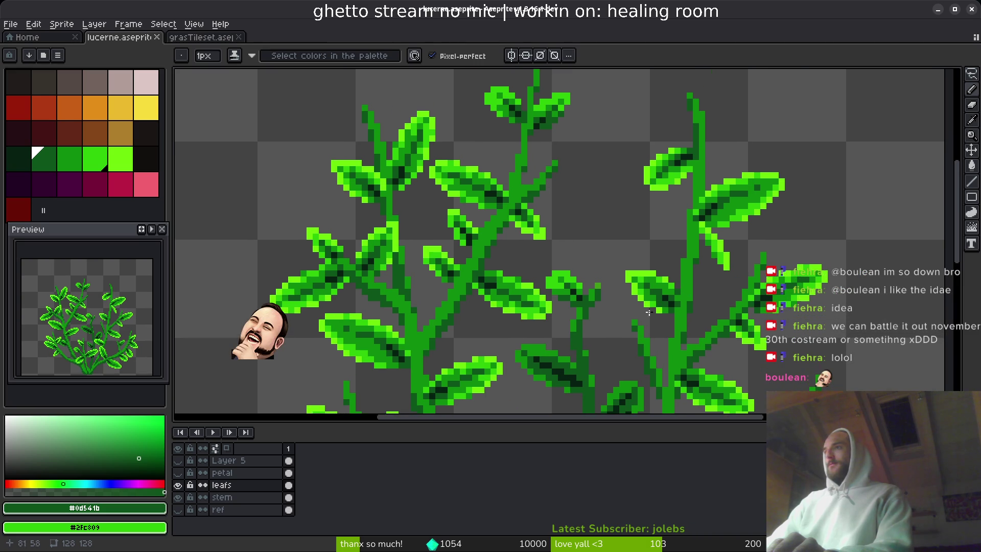
{"action": "key", "text": "shift+w"}
{"action": "mouse_move", "coordinate": [543, 266]}
{"action": "left_mouse_down"}
{"action": "mouse_move", "coordinate": [561, 305]}
{"action": "mouse_move", "coordinate": [660, 256]}
{"action": "mouse_move", "coordinate": [657, 235]}
{"action": "mouse_move", "coordinate": [659, 248]}
{"action": "left_mouse_up"}
{"action": "key", "text": "Return"}
Step: Add a dark green shading pixel and repaint the leaf pixels beside the stem in mid green
{"action": "scroll", "coordinate": [655, 288], "scroll_direction": "up", "scroll_amount": 5}
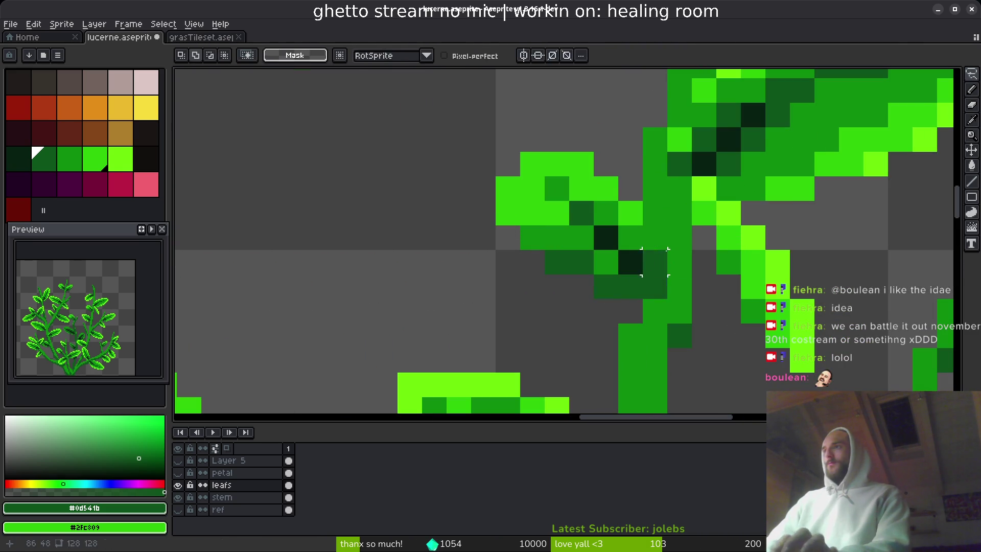
{"action": "key", "text": "e"}
{"action": "scroll", "coordinate": [661, 259], "scroll_direction": "down", "scroll_amount": 4}
{"action": "scroll", "coordinate": [653, 220], "scroll_direction": "up", "scroll_amount": 5}
{"action": "key", "text": "b"}
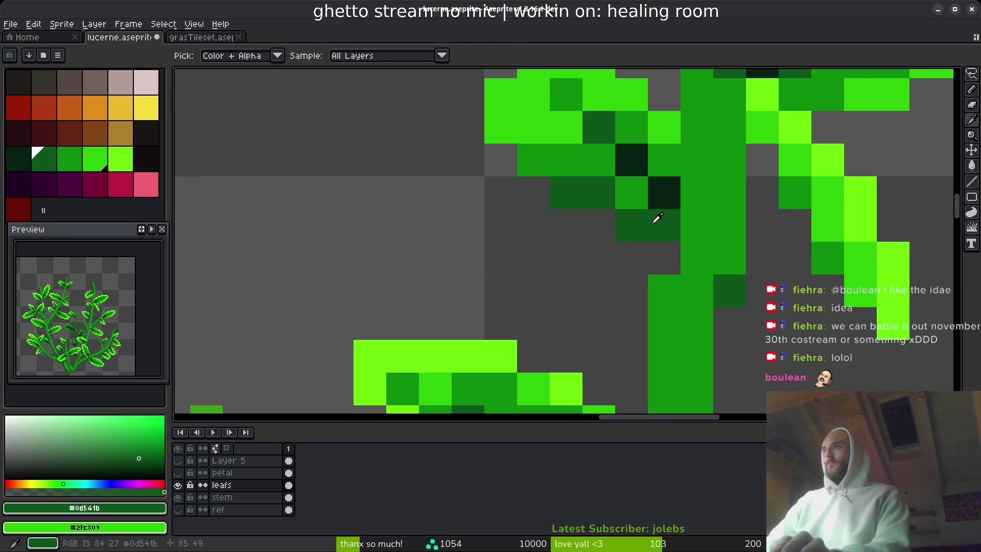
{"action": "left_click", "coordinate": [664, 158]}
{"action": "left_click", "coordinate": [665, 194]}
{"action": "left_click", "coordinate": [665, 128]}
{"action": "left_click", "coordinate": [641, 127], "text": "alt"}
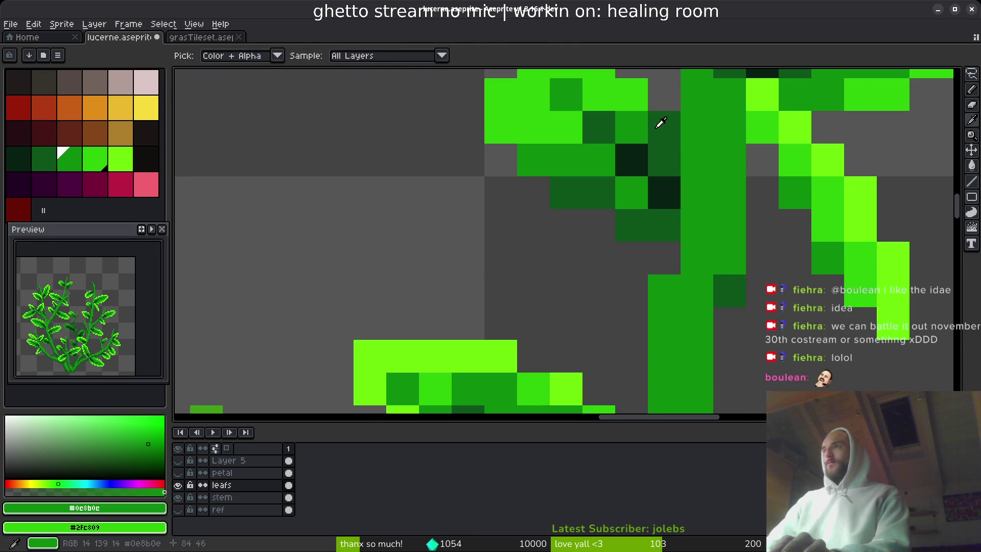
{"action": "left_click_drag", "start_coordinate": [659, 127], "coordinate": [673, 160]}
Step: Try a bright green pixel on the leaf, undo it, and sample the darker green
{"action": "scroll", "coordinate": [673, 160], "scroll_direction": "down", "scroll_amount": 3}
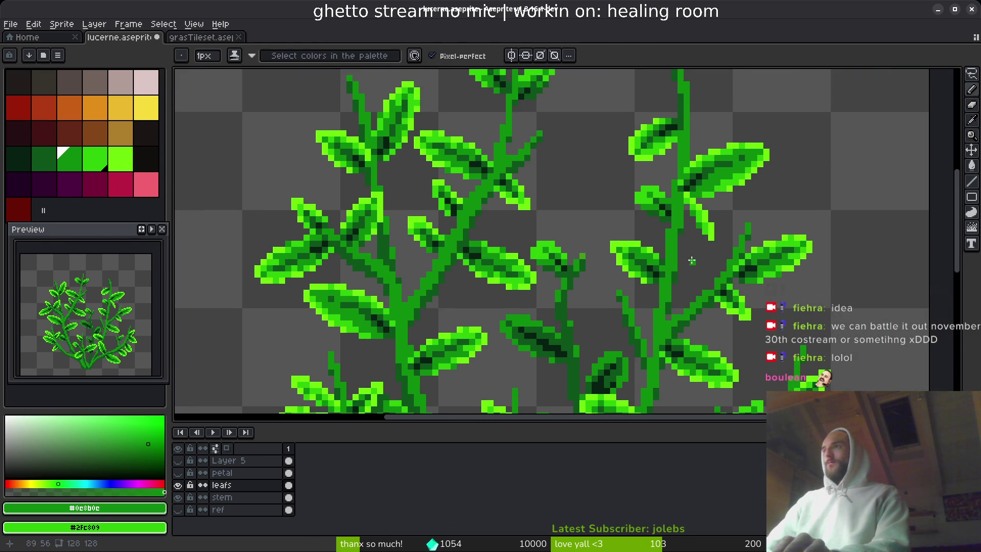
{"action": "scroll", "coordinate": [692, 261], "scroll_direction": "up", "scroll_amount": 3}
{"action": "scroll", "coordinate": [692, 261], "scroll_direction": "down", "scroll_amount": 3}
{"action": "scroll", "coordinate": [659, 128], "scroll_direction": "up", "scroll_amount": 3}
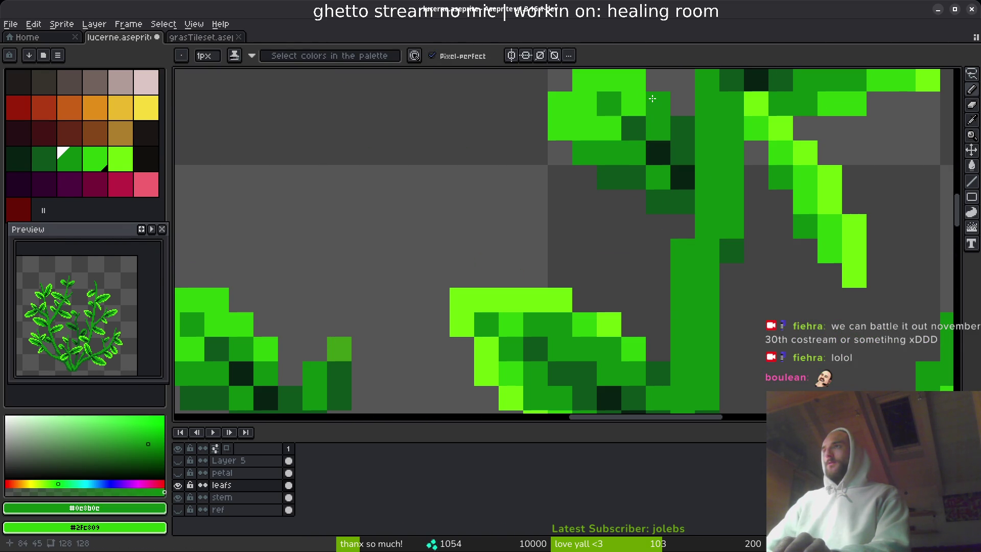
{"action": "scroll", "coordinate": [673, 158], "scroll_direction": "down", "scroll_amount": 3}
{"action": "scroll", "coordinate": [659, 160], "scroll_direction": "up", "scroll_amount": 3}
{"action": "scroll", "coordinate": [569, 175], "scroll_direction": "up", "scroll_amount": 1}
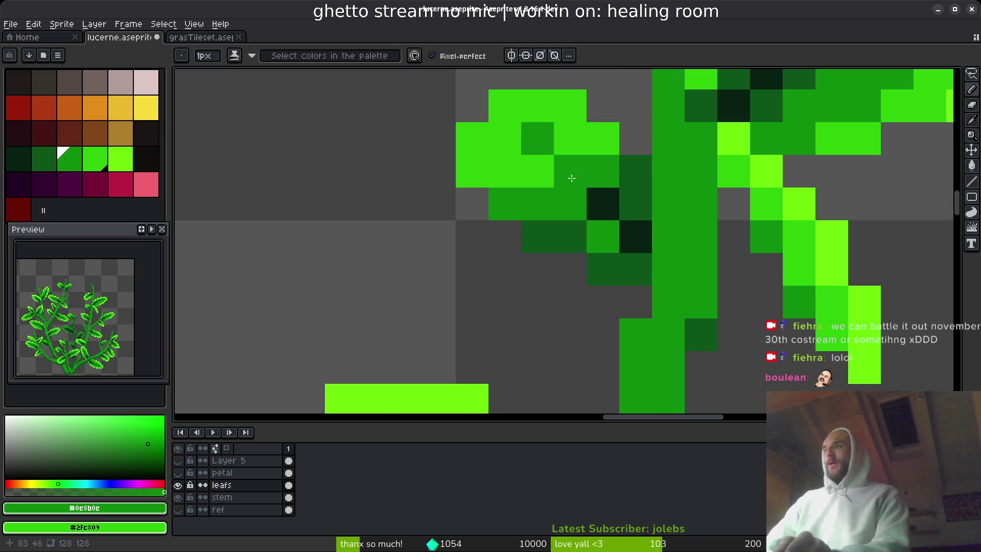
{"action": "scroll", "coordinate": [598, 192], "scroll_direction": "down", "scroll_amount": 1}
{"action": "left_click", "coordinate": [535, 179], "text": "alt"}
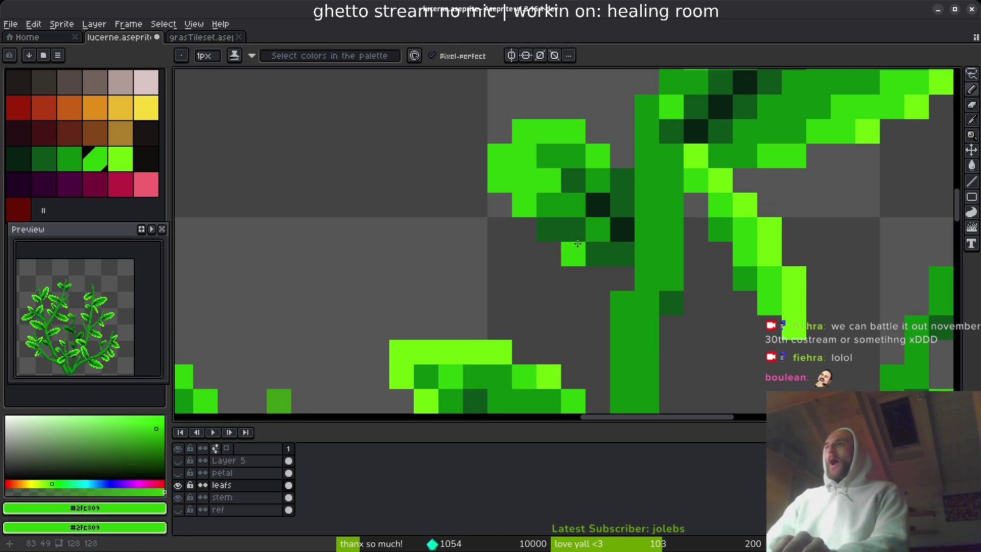
{"action": "left_click", "coordinate": [555, 228]}
{"action": "key", "text": "ctrl+z"}
{"action": "left_click", "coordinate": [555, 223], "text": "alt"}
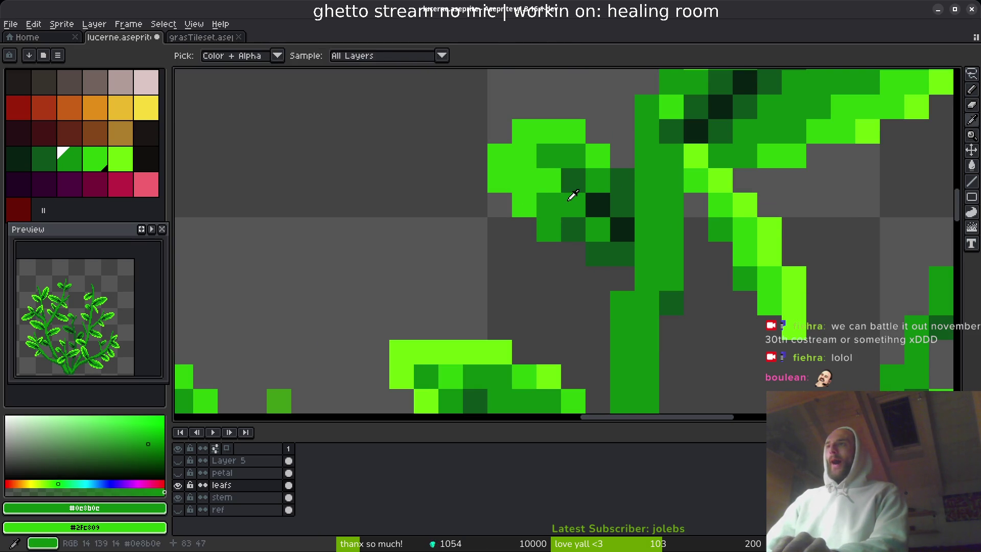
{"action": "scroll", "coordinate": [593, 251], "scroll_direction": "down", "scroll_amount": 7}
{"action": "scroll", "coordinate": [592, 252], "scroll_direction": "up", "scroll_amount": 7}
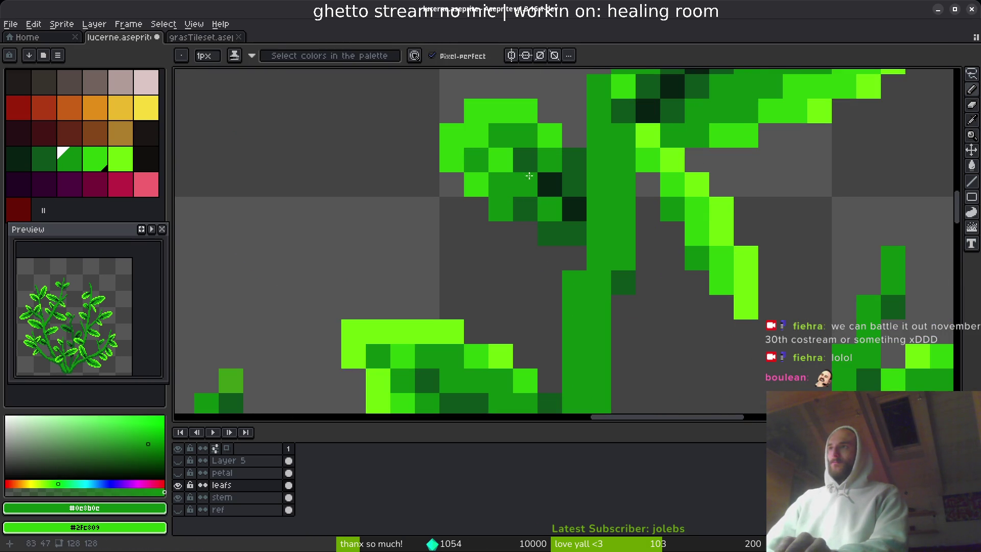
Step: Paint lime highlight pixels along the leaf edge and one bright green leaf pixel
{"action": "left_click", "coordinate": [485, 179], "text": "alt"}
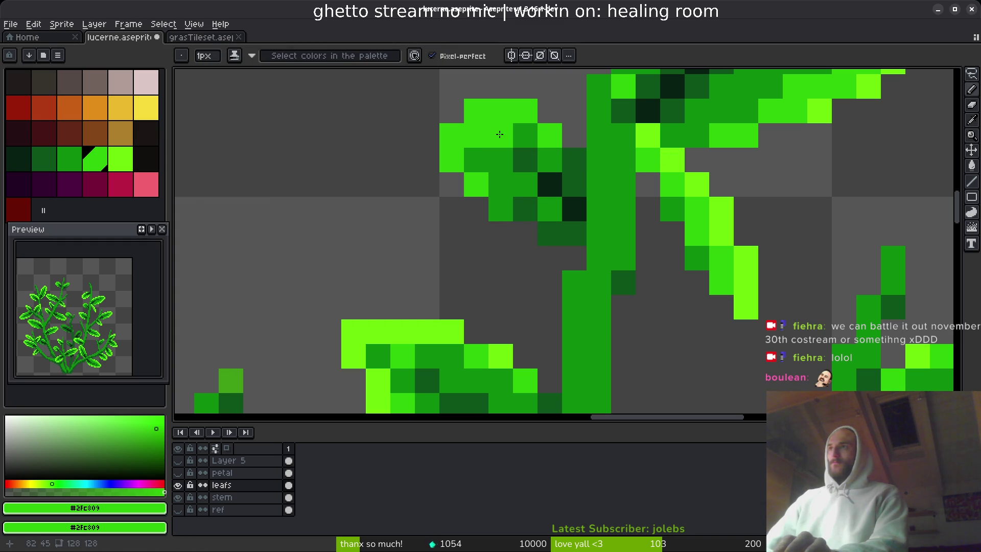
{"action": "left_click", "coordinate": [673, 158], "text": "alt"}
{"action": "left_click_drag", "start_coordinate": [476, 111], "coordinate": [452, 135]}
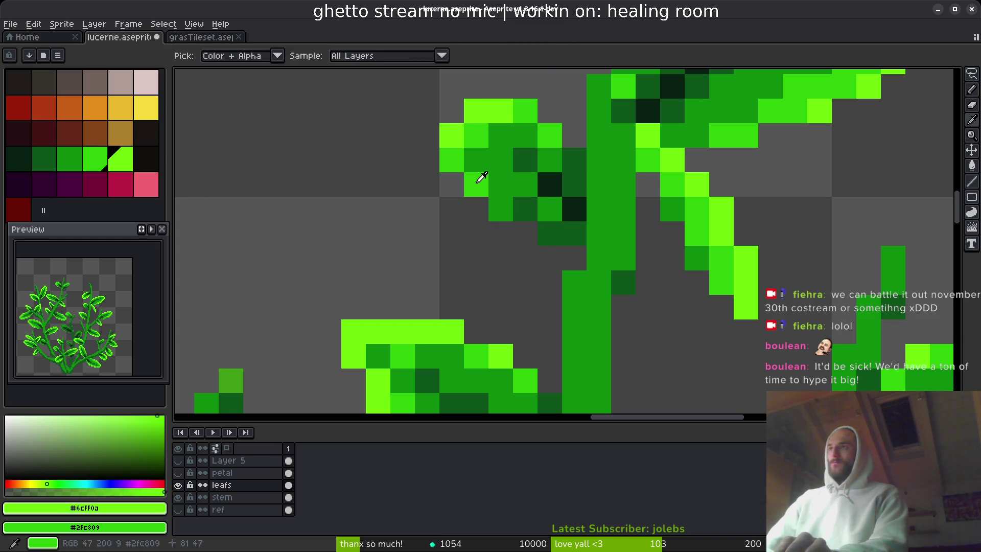
{"action": "left_click", "coordinate": [480, 179], "text": "alt"}
{"action": "left_click", "coordinate": [500, 209]}
{"action": "left_click", "coordinate": [671, 171], "text": "alt"}
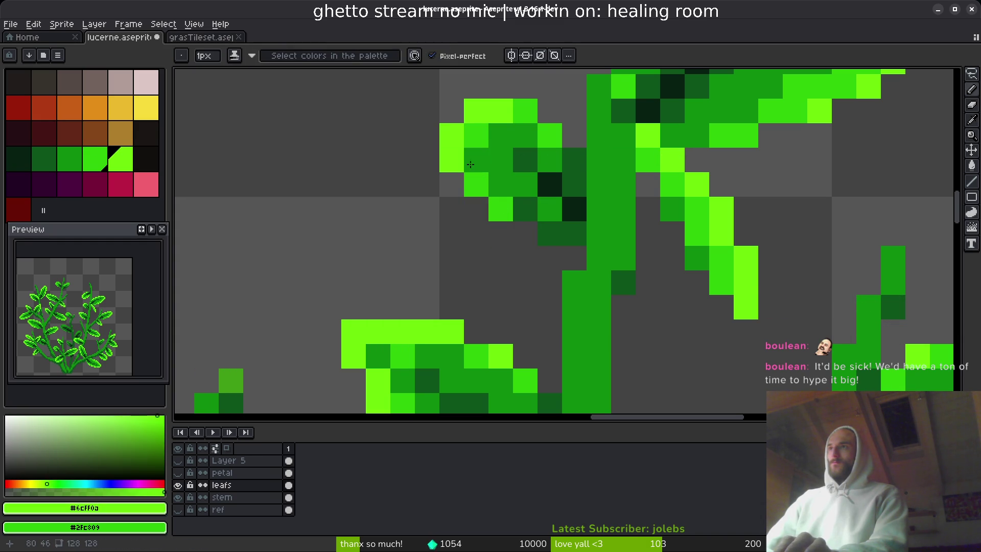
{"action": "scroll", "coordinate": [525, 219], "scroll_direction": "down", "scroll_amount": 4}
{"action": "scroll", "coordinate": [526, 219], "scroll_direction": "down", "scroll_amount": 3}
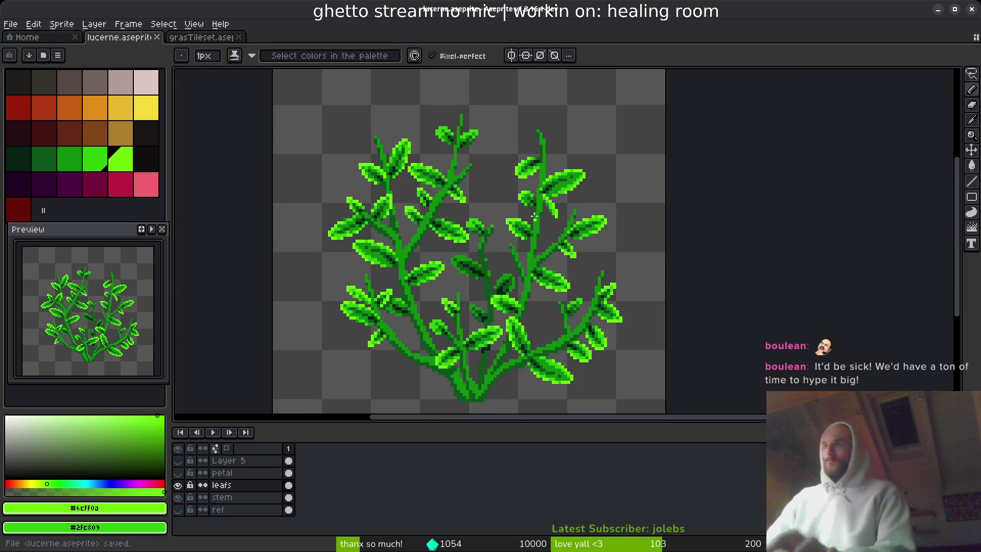
{"action": "scroll", "coordinate": [526, 219], "scroll_direction": "up", "scroll_amount": 4}
Step: Post chat replies 'a beardoff' and one calling it an insane, never-seen event
{"action": "key", "text": "alt+Tab"}
{"action": "left_click", "coordinate": [736, 453]}
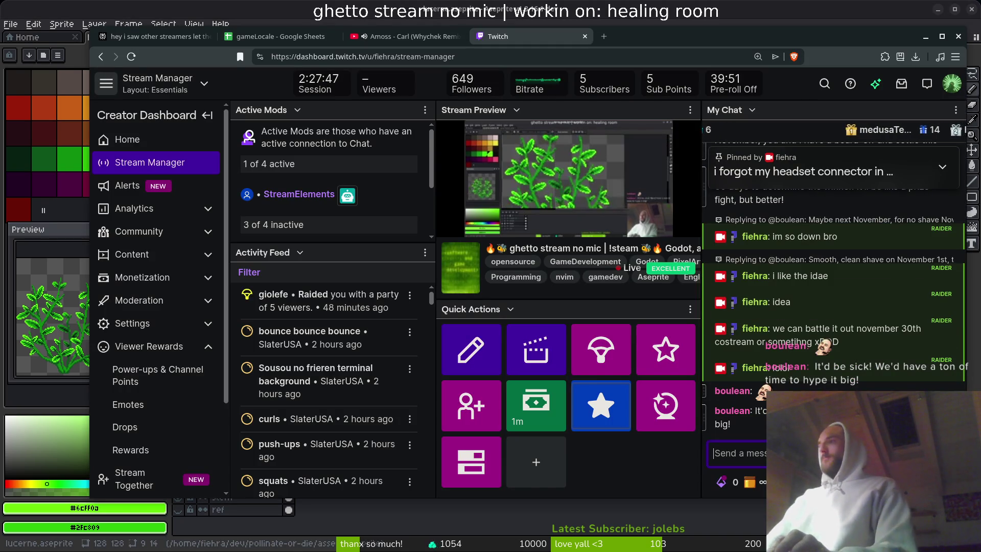
{"action": "type", "text": "a bea"}
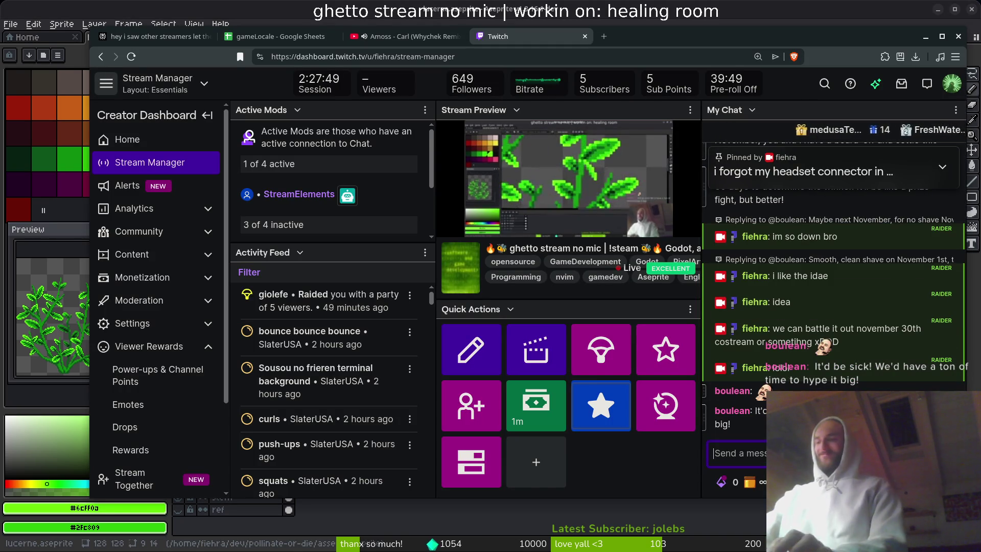
{"action": "type", "text": "rdoff"}
{"action": "key", "text": "Return"}
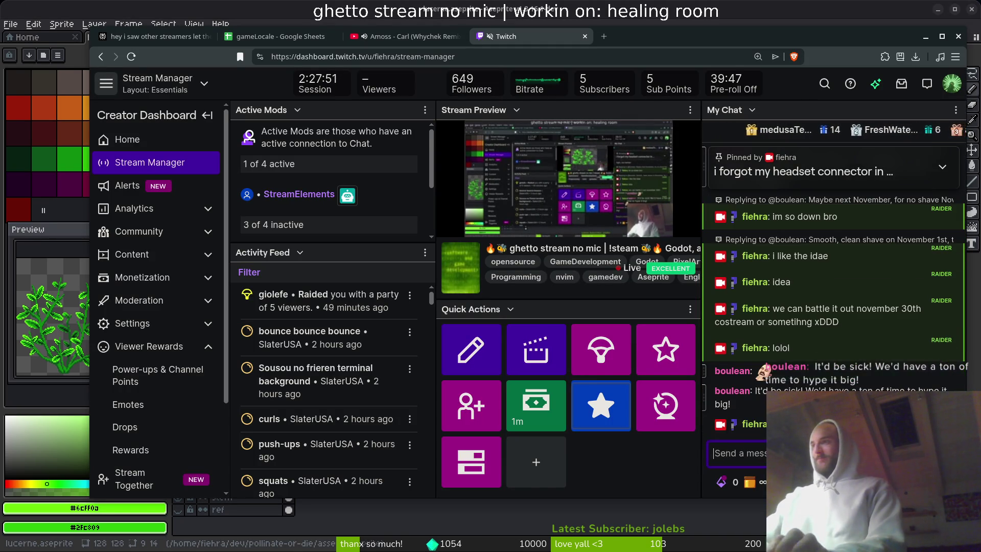
{"action": "type", "text": "never seen b"}
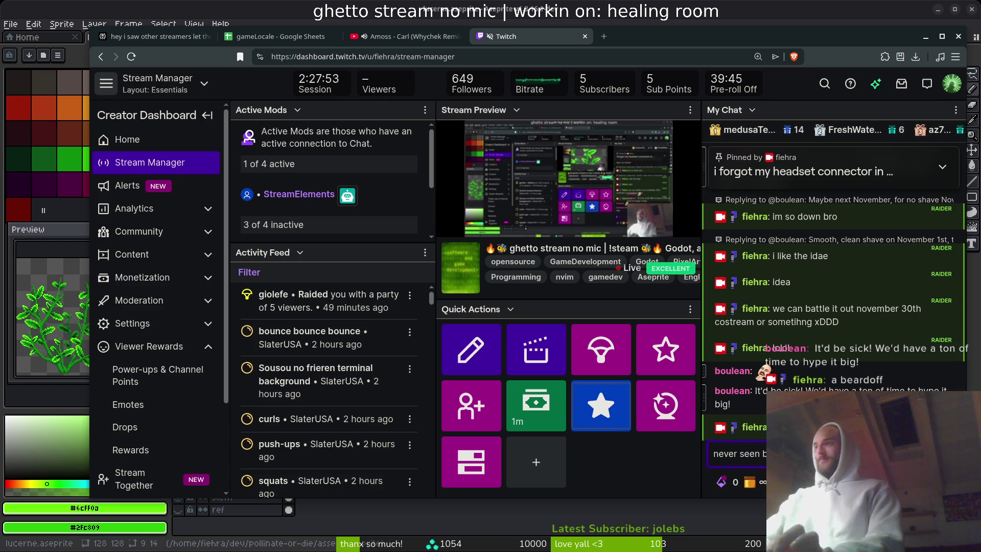
{"action": "type", "text": "insane event"}
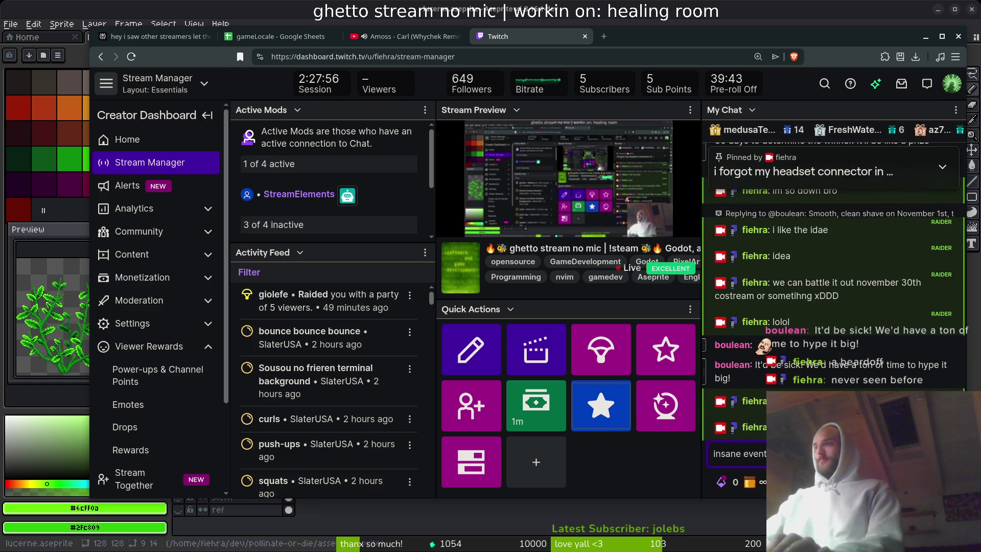
{"action": "key", "text": "Return"}
Step: Draft a chat message starting 'we should do'
{"action": "type", "text": ";w"}
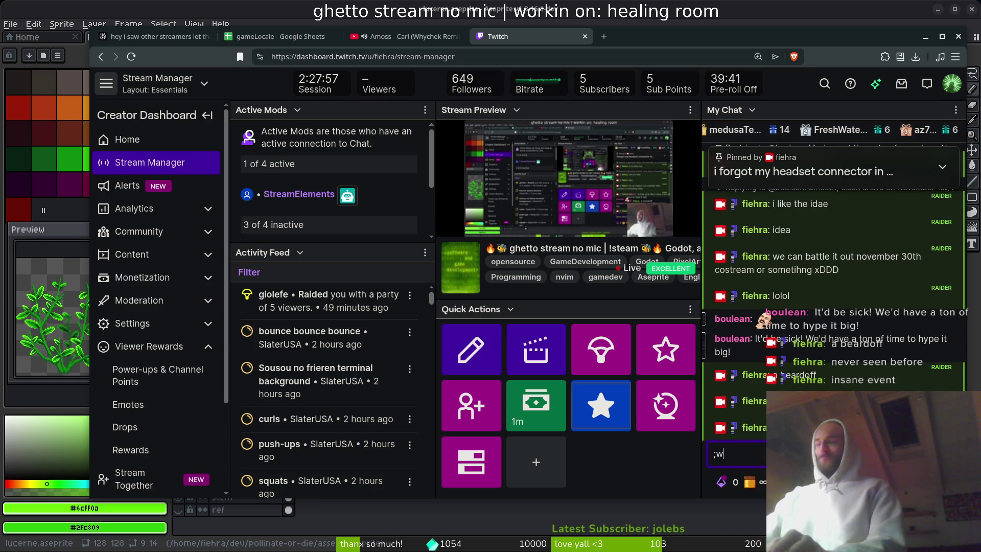
{"action": "key", "text": "BackSpace"}
{"action": "key", "text": "BackSpace"}
{"action": "type", "text": "we shoul"}
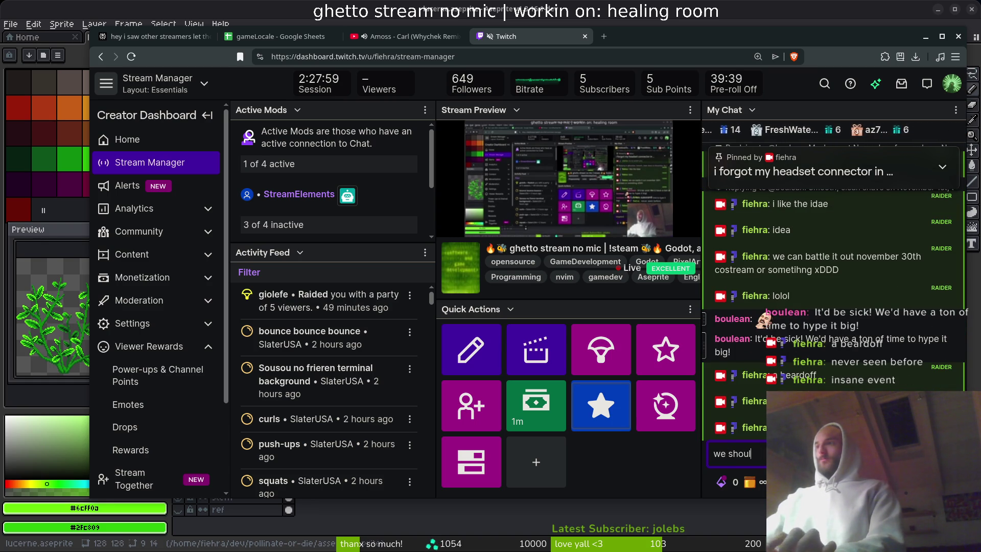
{"action": "type", "text": "d do"}
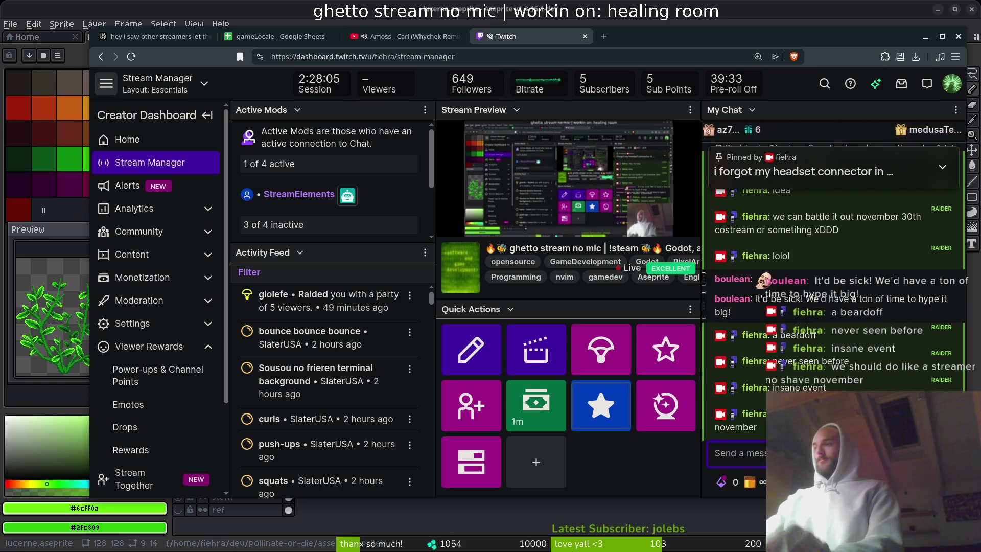
Step: Search for 'no shave november charity' in a new browser tab
{"action": "key", "text": "ctrl+t"}
{"action": "type", "text": "no shave november char"}
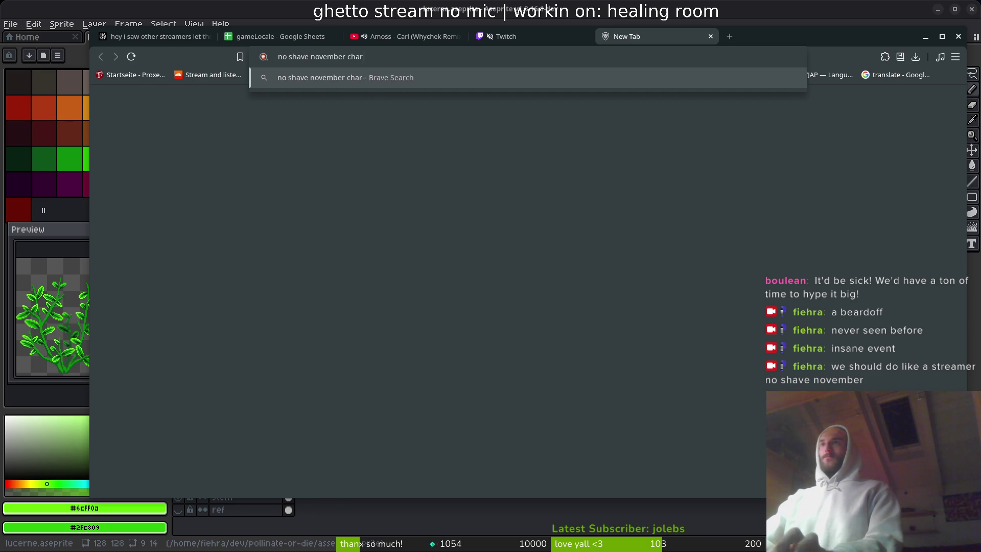
{"action": "type", "text": "ity"}
{"action": "key", "text": "Return"}
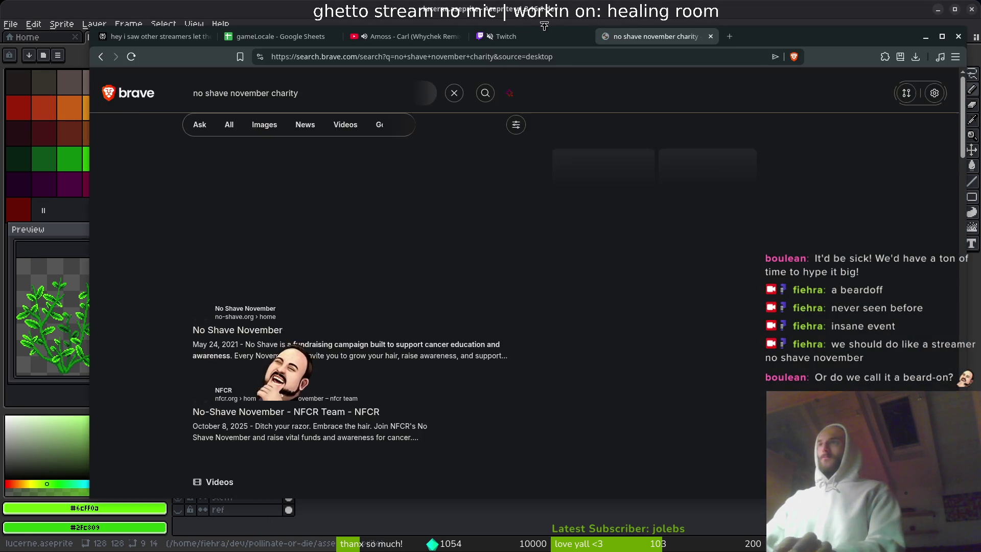
Step: Send a chat message saying No Shave November is connected to something
{"action": "key", "text": "ctrl+shift+Tab"}
{"action": "type", "text": "is"}
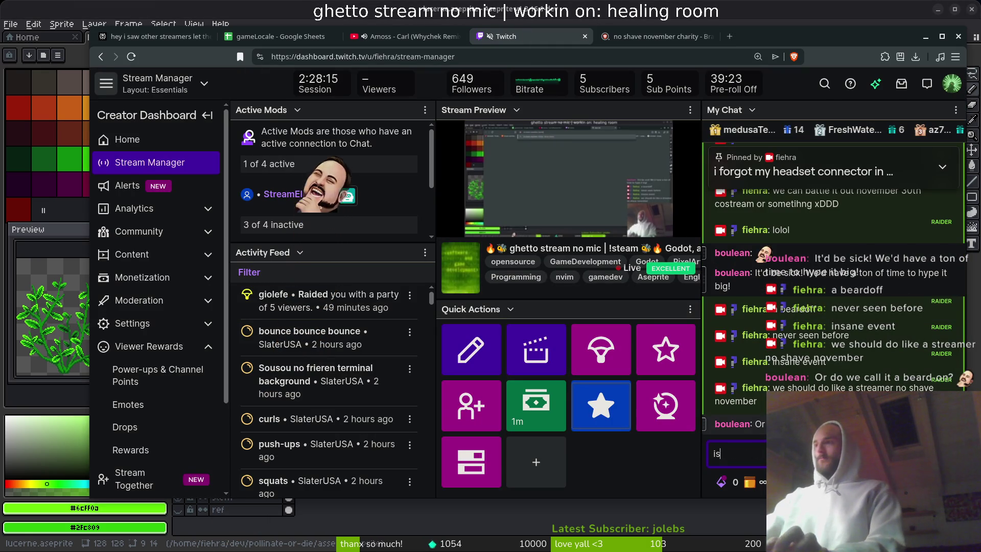
{"action": "key", "text": "Return"}
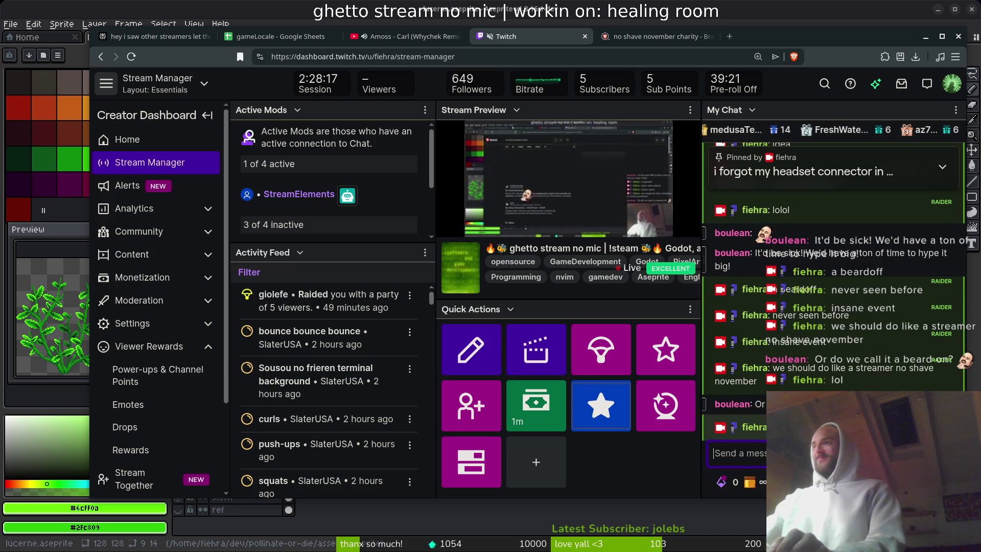
{"action": "type", "text": "isnt it"}
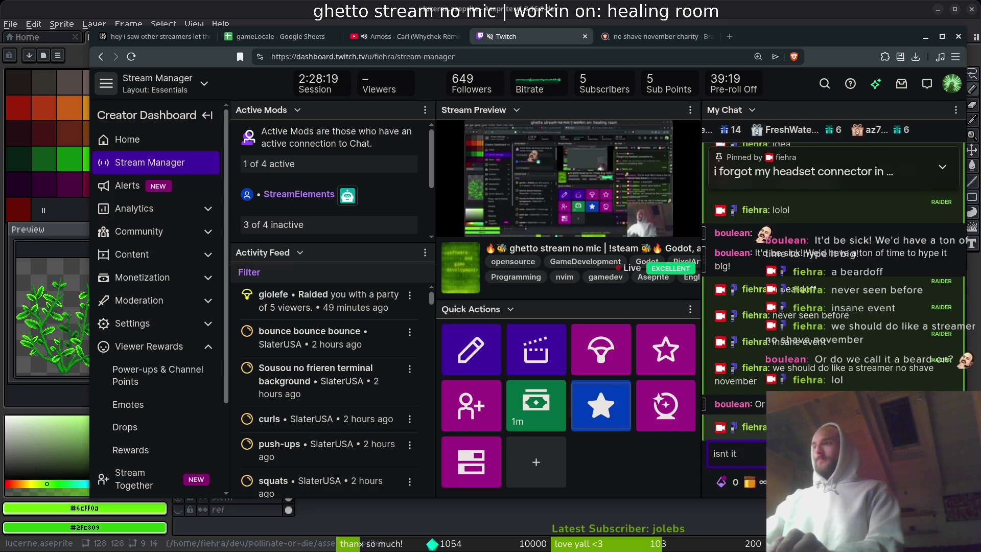
{"action": "key", "text": "BackSpace"}
{"action": "key", "text": "BackSpace"}
{"action": "type", "text": "no shave"}
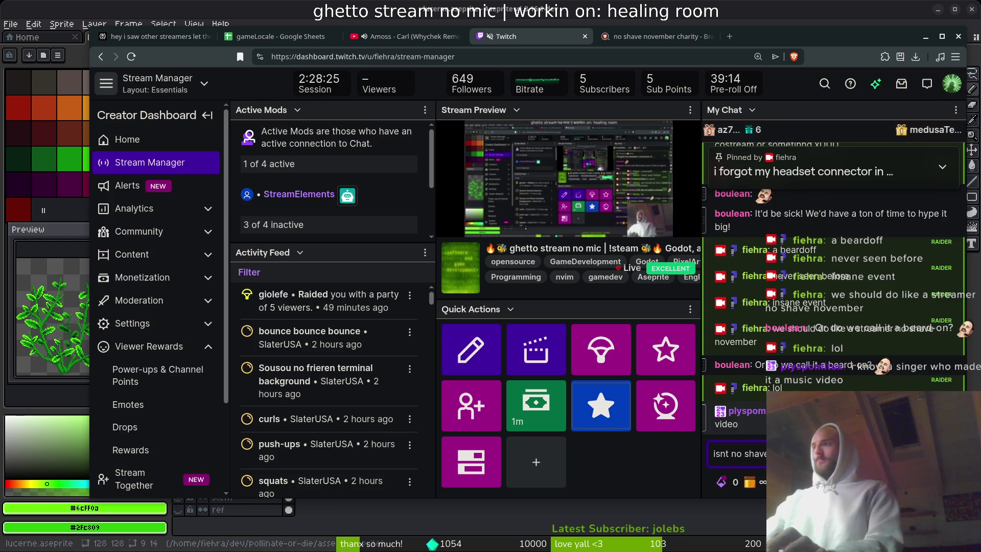
{"action": "type", "text": "i feel like i re"}
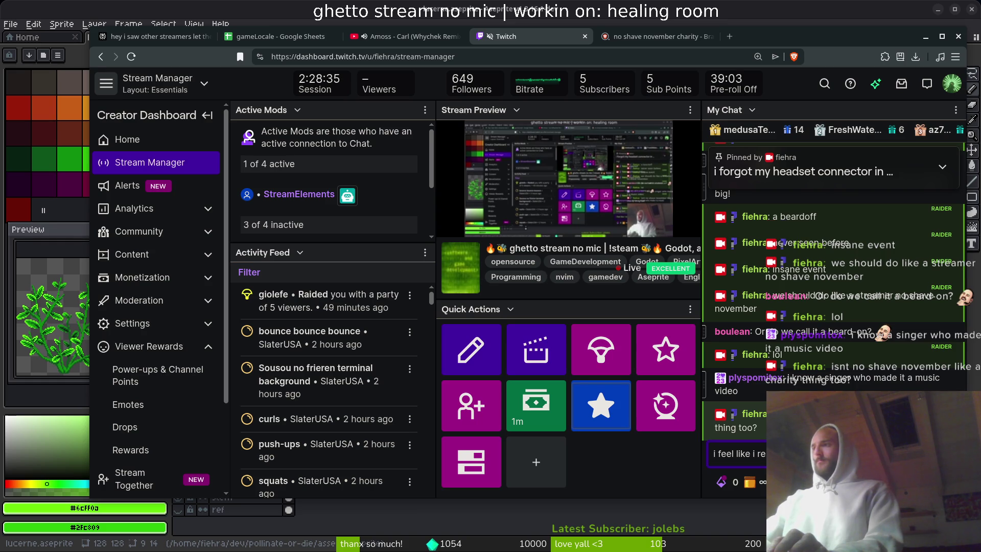
{"action": "type", "text": "conne"}
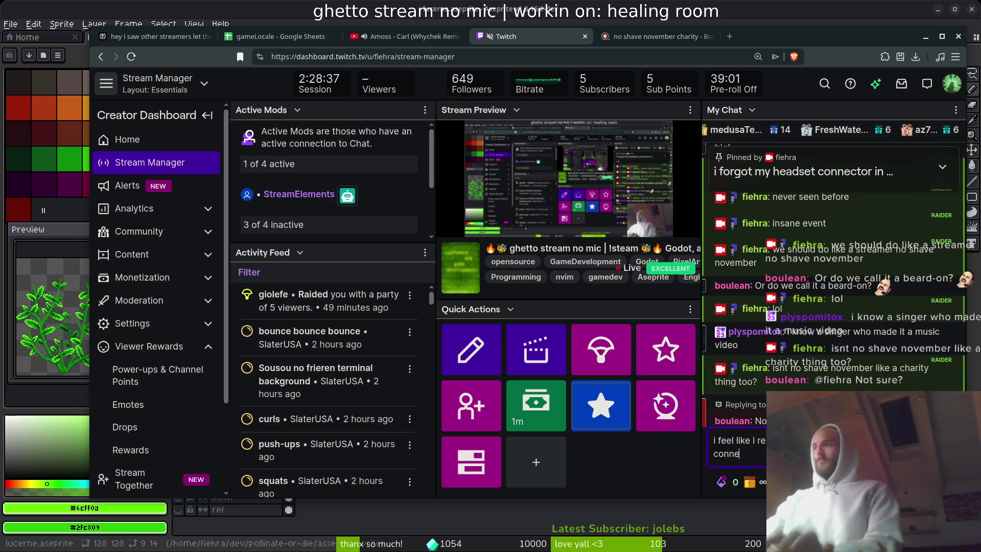
{"action": "type", "text": "cted "}
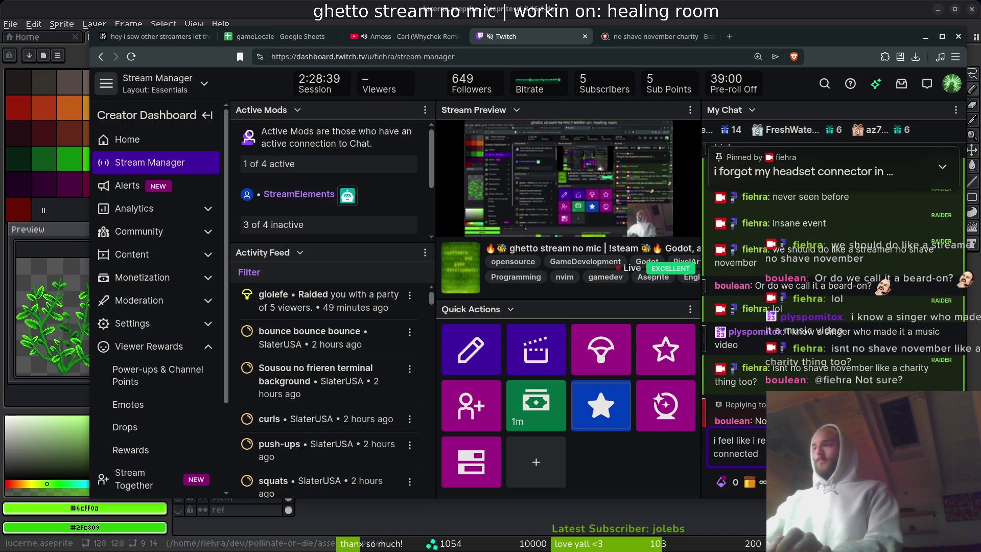
{"action": "type", "text": "to something"}
{"action": "key", "text": "Return"}
Step: Send a message about raising awareness, then view the charity search results
{"action": "type", "text": "raising aware"}
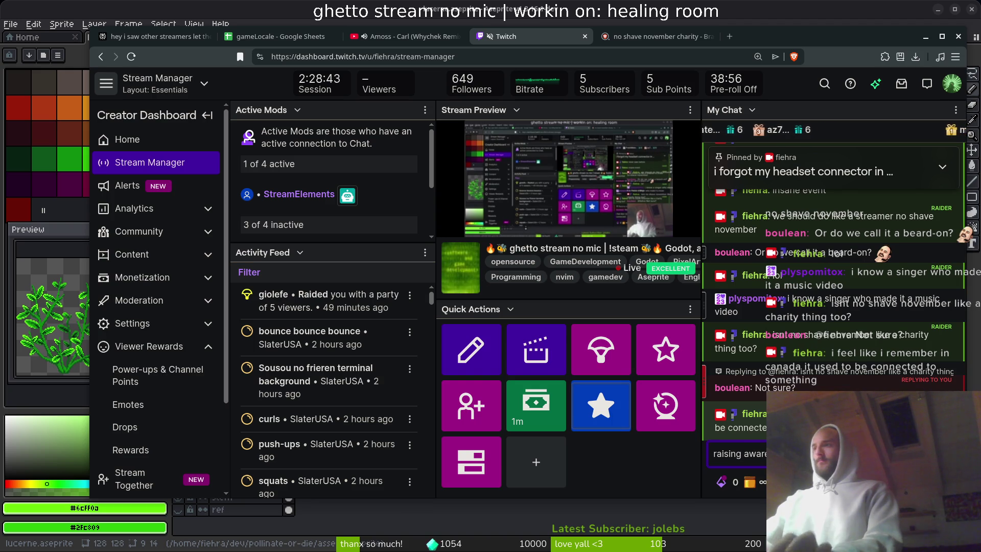
{"action": "type", "text": "ness about something"}
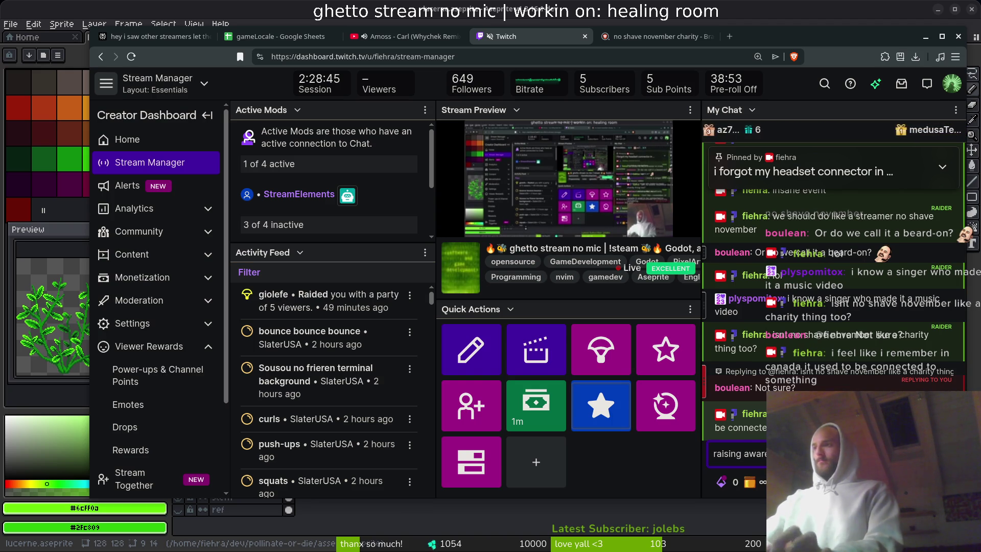
{"action": "key", "text": "Return"}
{"action": "type", "text": "\""}
{"action": "left_click", "coordinate": [670, 37]}
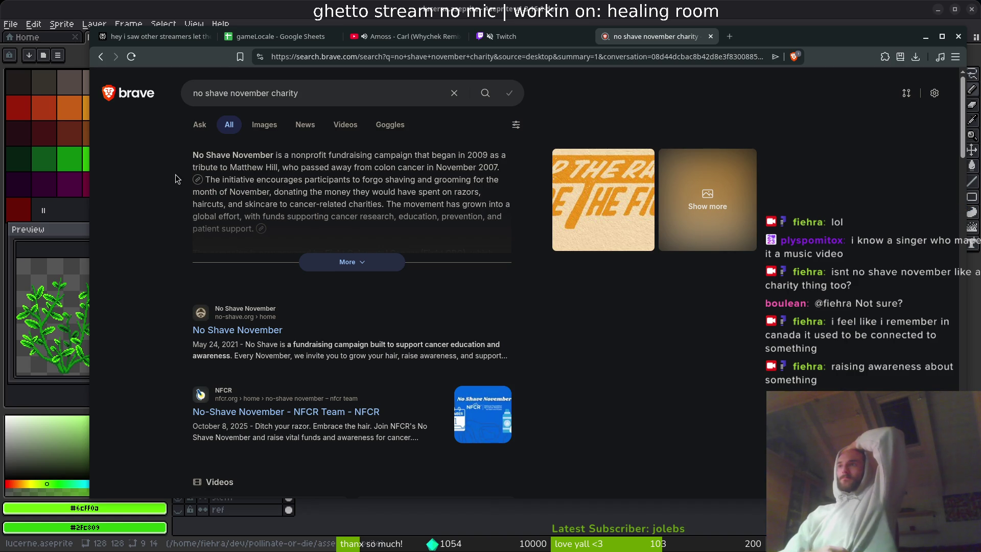
Step: Search Brave for 'colon cancer' in a new tab
{"action": "key", "text": "ctrl+t"}
{"action": "type", "text": "colon canv"}
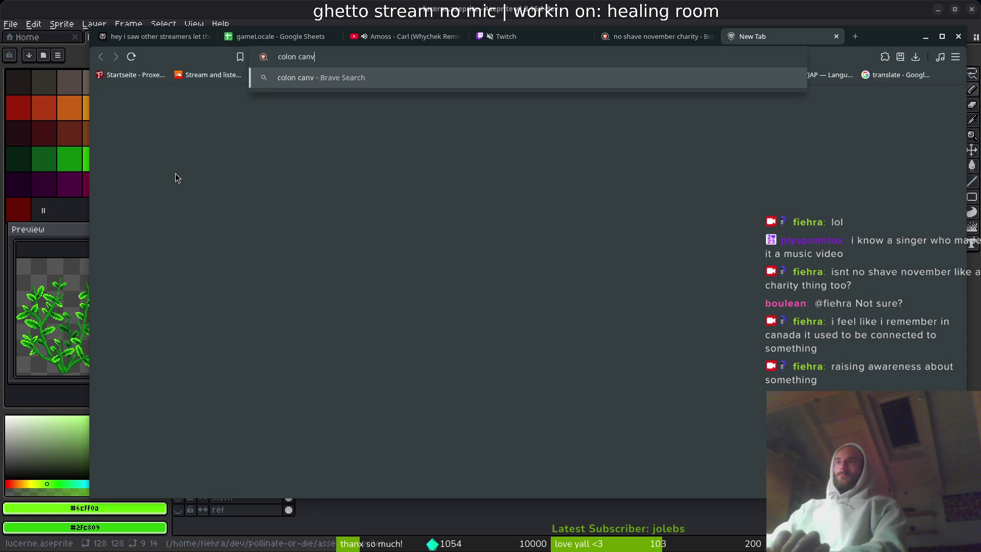
{"action": "key", "text": "BackSpace"}
{"action": "type", "text": "cer"}
{"action": "key", "text": "Return"}
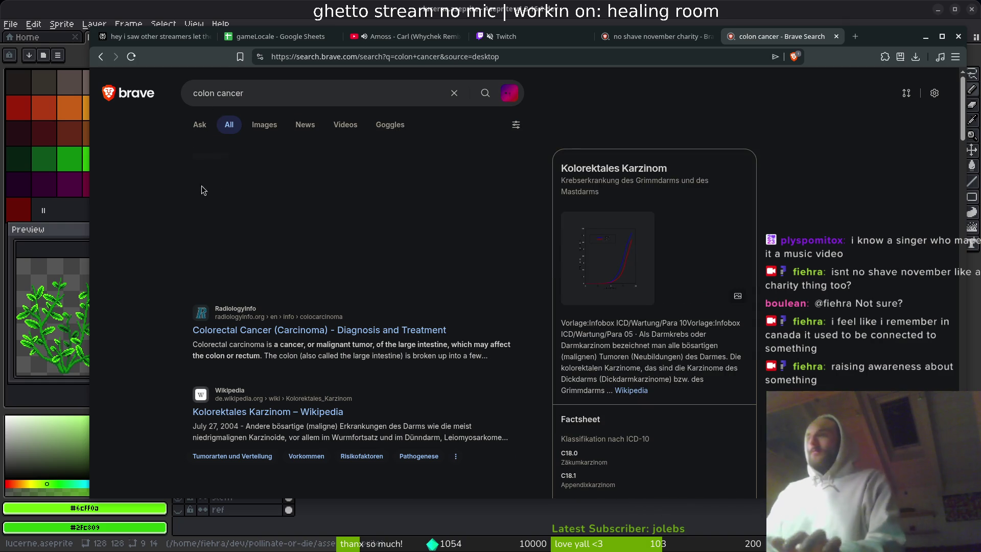
Step: Open the RadiologyInfo colorectal cancer article, close it, and return to the Twitch dashboard
{"action": "scroll", "coordinate": [357, 261], "scroll_direction": "down", "scroll_amount": 3}
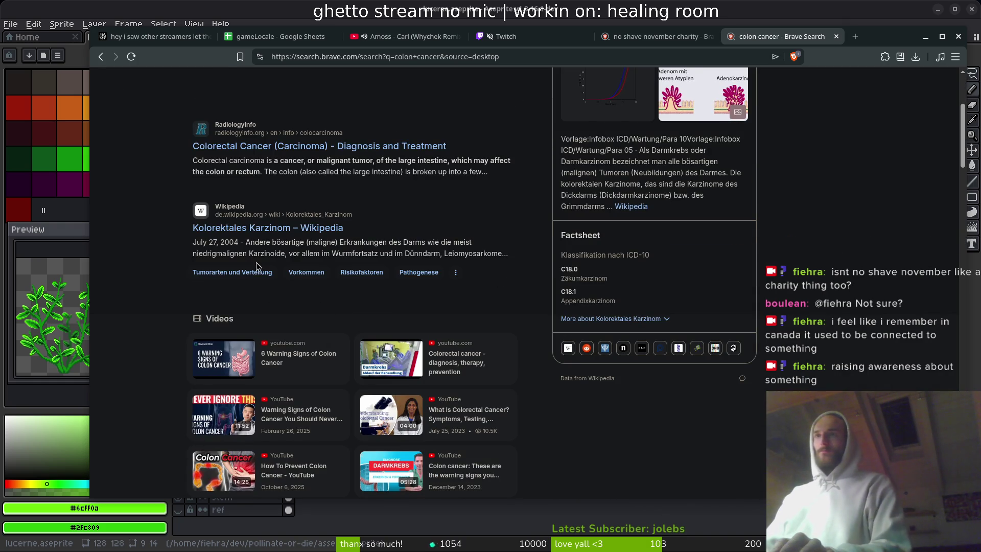
{"action": "left_click", "coordinate": [256, 147]}
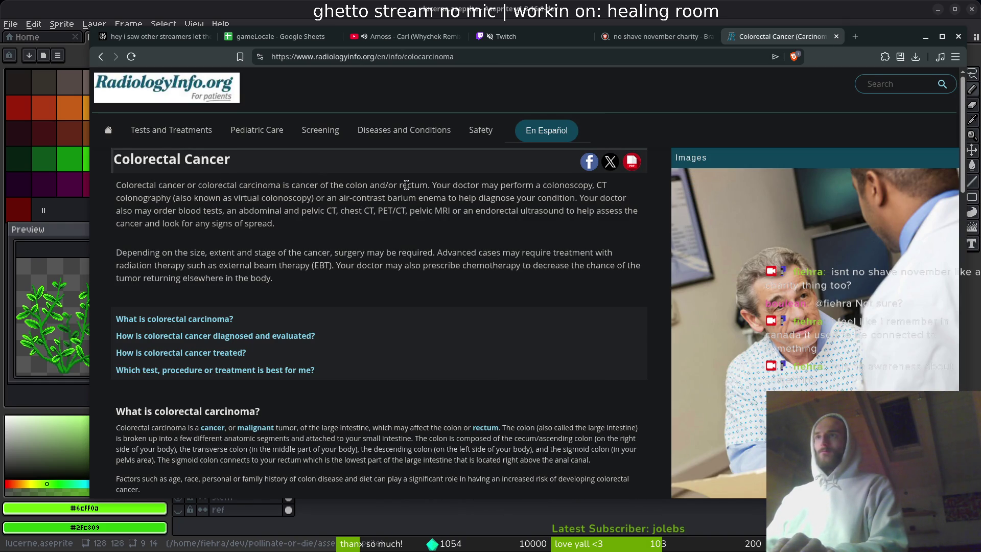
{"action": "key", "text": "ctrl+w"}
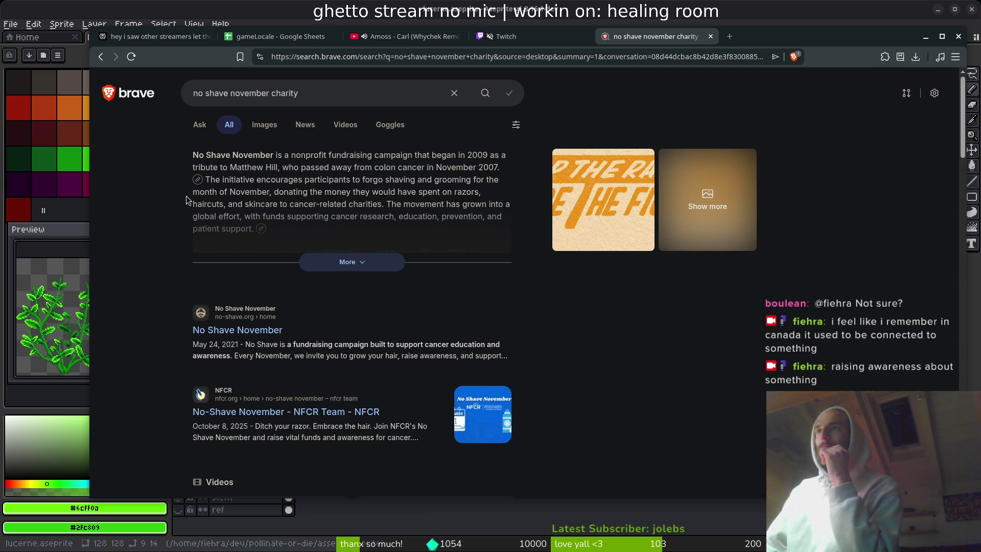
{"action": "mouse_move", "coordinate": [206, 179]}
{"action": "left_mouse_down"}
{"action": "mouse_move", "coordinate": [411, 204]}
{"action": "mouse_move", "coordinate": [263, 205]}
{"action": "left_mouse_up"}
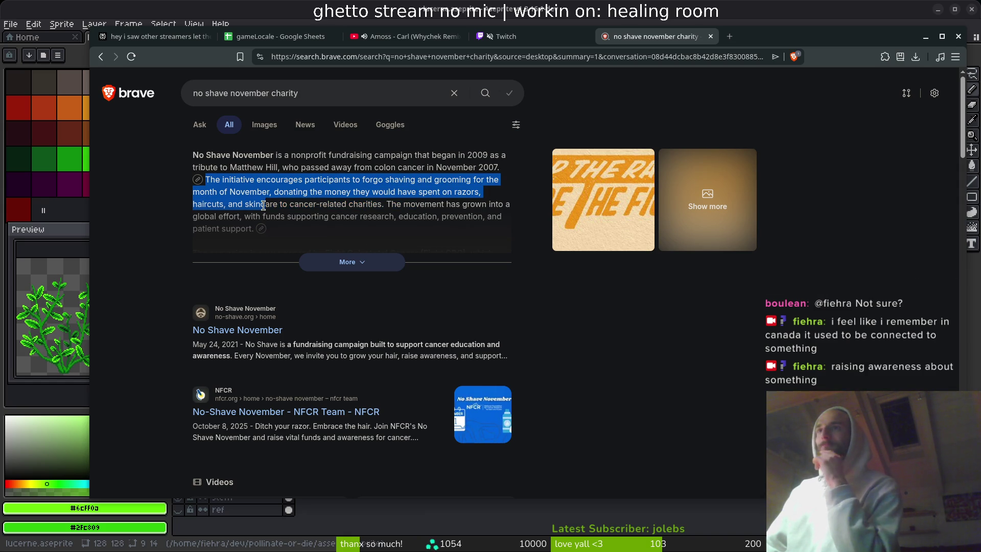
{"action": "left_click", "coordinate": [536, 36]}
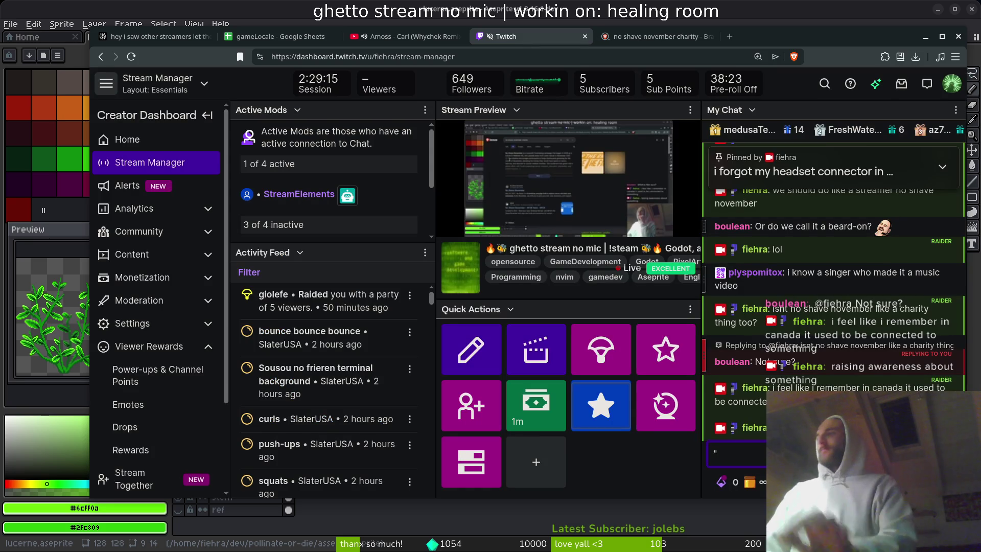
Step: Post 'ya it was some cancer thing' in Twitch chat, then open a new browser tab
{"action": "type", "text": "yai r"}
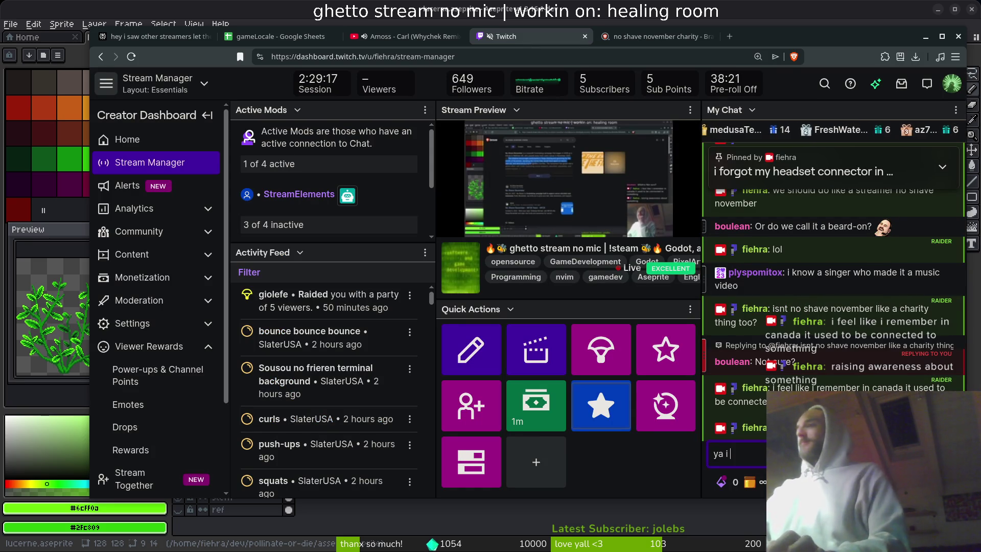
{"action": "key", "text": "BackSpace"}
{"action": "type", "text": "t was"}
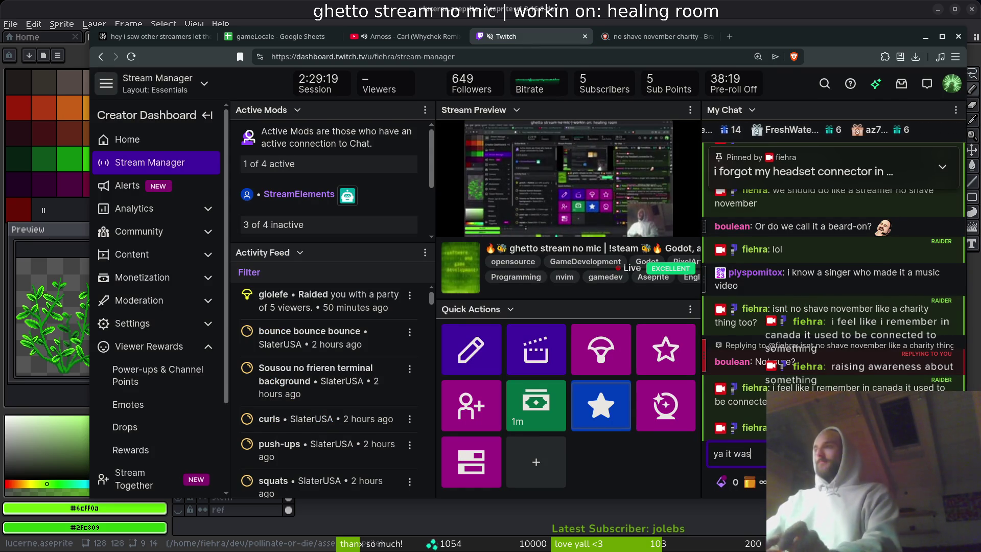
{"action": "type", "text": " sore cancer thing"}
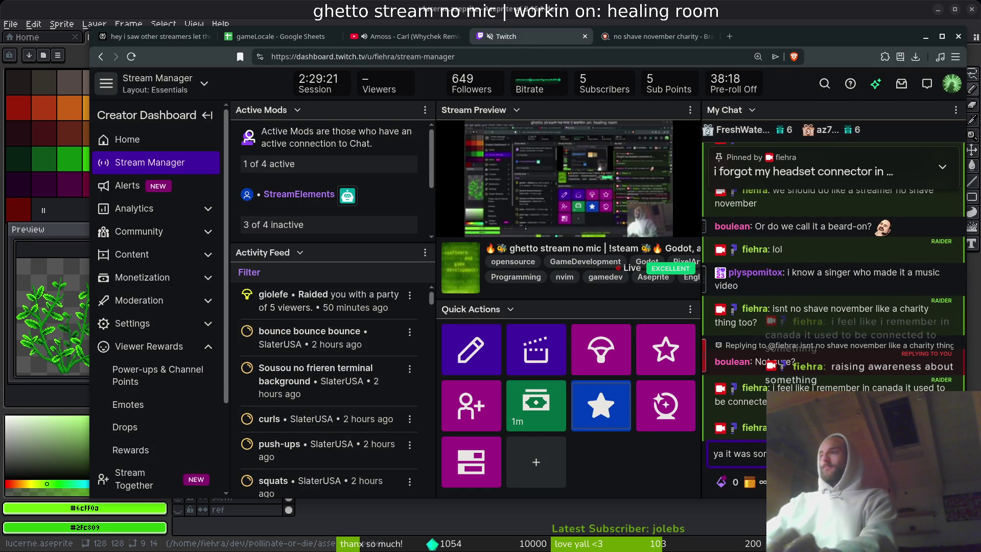
{"action": "key", "text": "Return"}
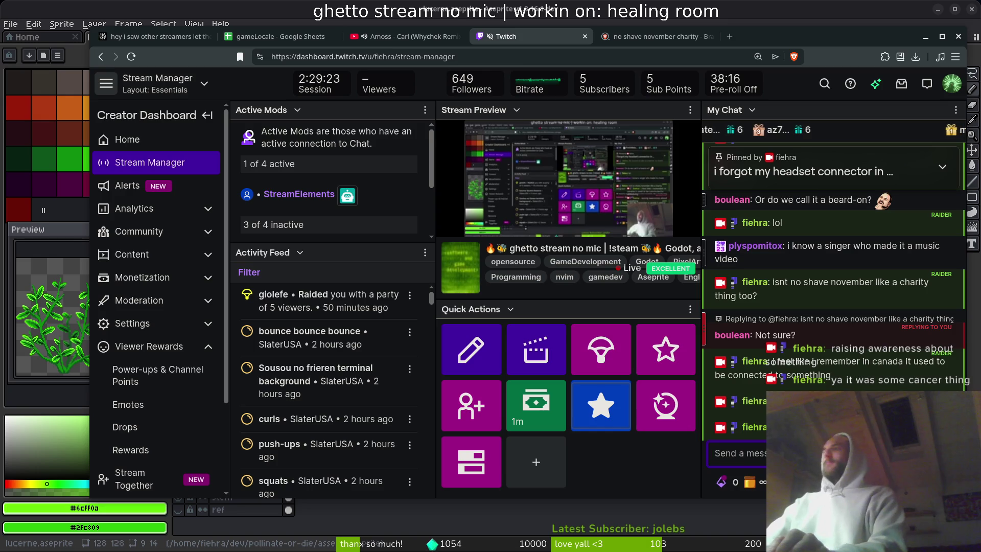
{"action": "key", "text": "ctrl+t"}
Step: Search 'movember', read its Wikipedia article, then return to the results
{"action": "type", "text": "movember"}
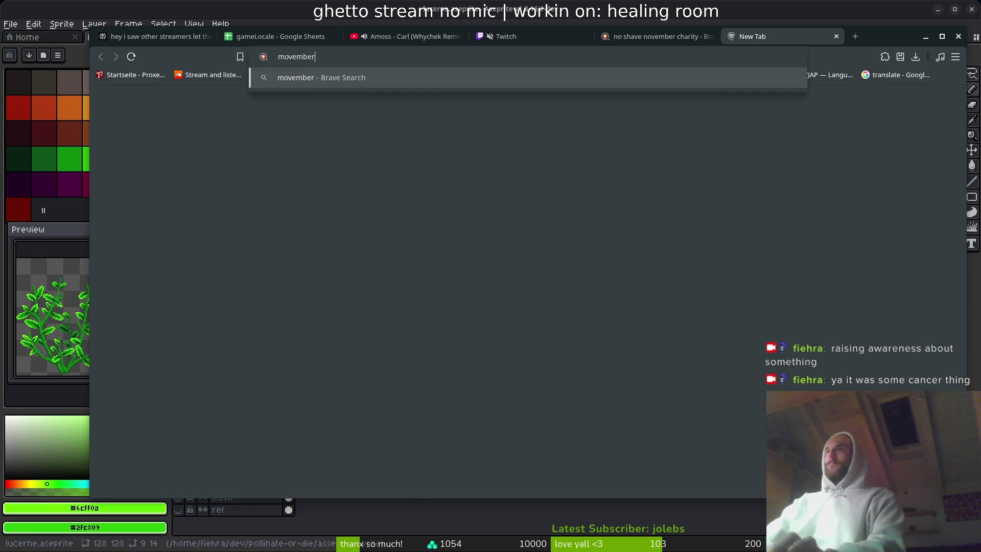
{"action": "key", "text": "Return"}
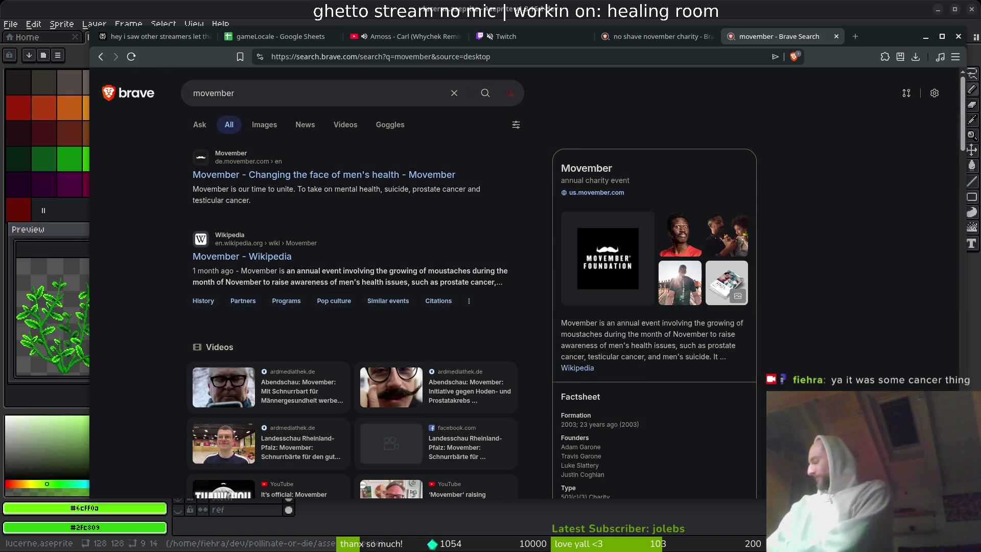
{"action": "left_click", "coordinate": [242, 257]}
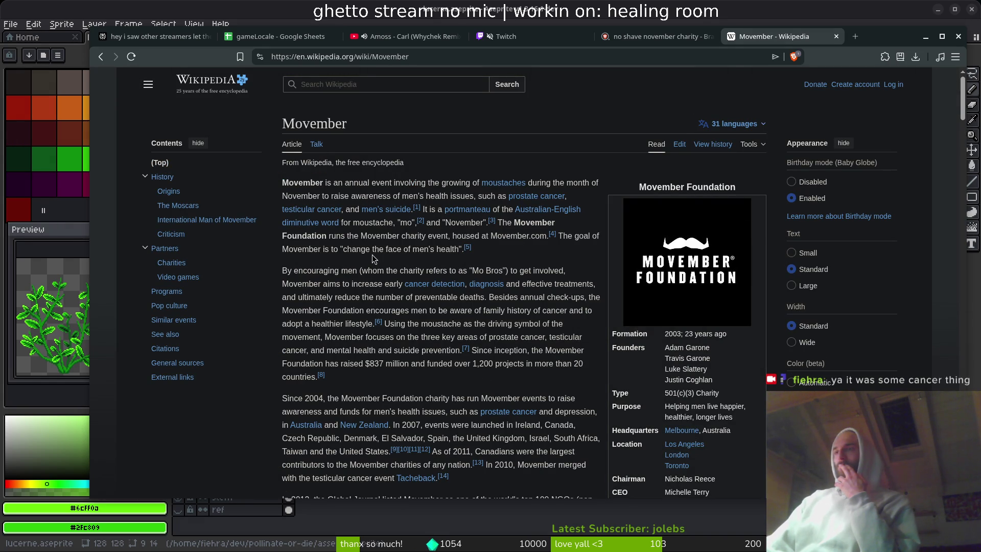
{"action": "key", "text": "alt+Left"}
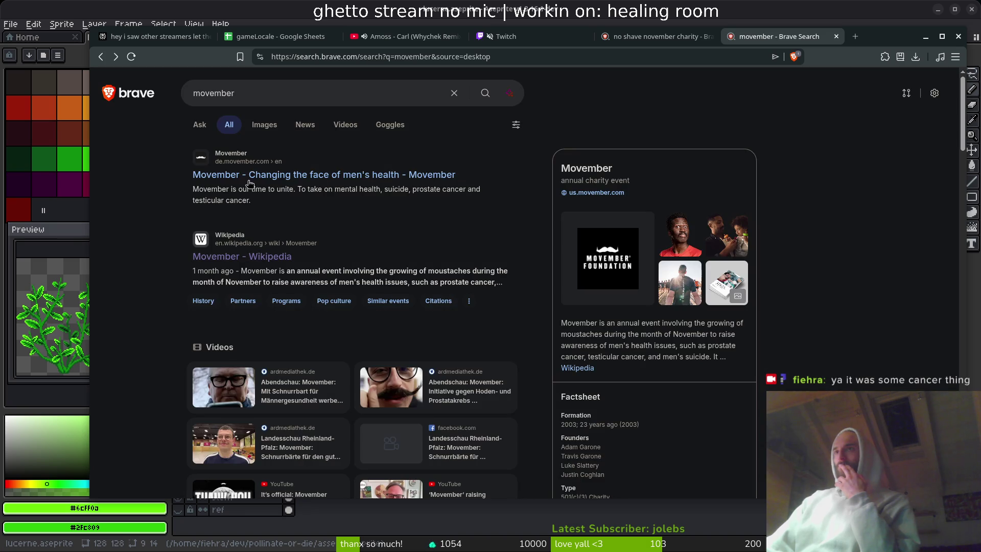
Step: Search 'no shave november' and scroll through the results
{"action": "left_click", "coordinate": [285, 101]}
{"action": "type", "text": "no"}
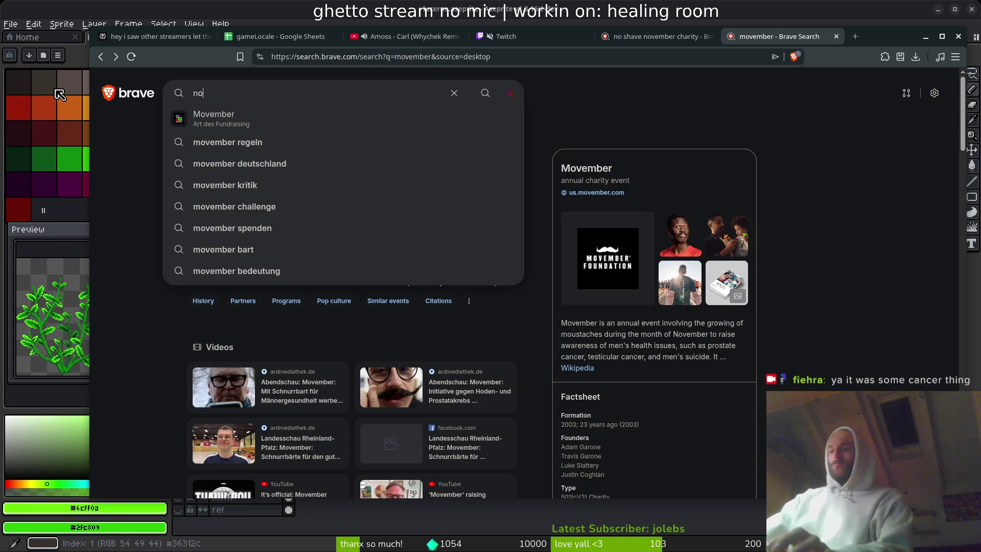
{"action": "type", "text": " shave mn])"}
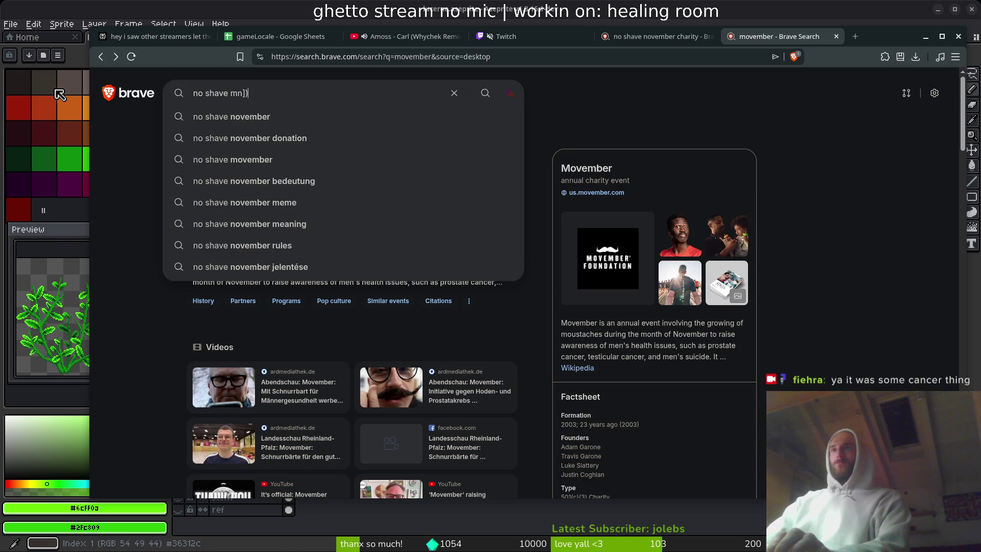
{"action": "key", "text": "Escape"}
{"action": "key", "text": "BackSpace"}
{"action": "key", "text": "BackSpace"}
{"action": "key", "text": "BackSpace"}
{"action": "type", "text": "november"}
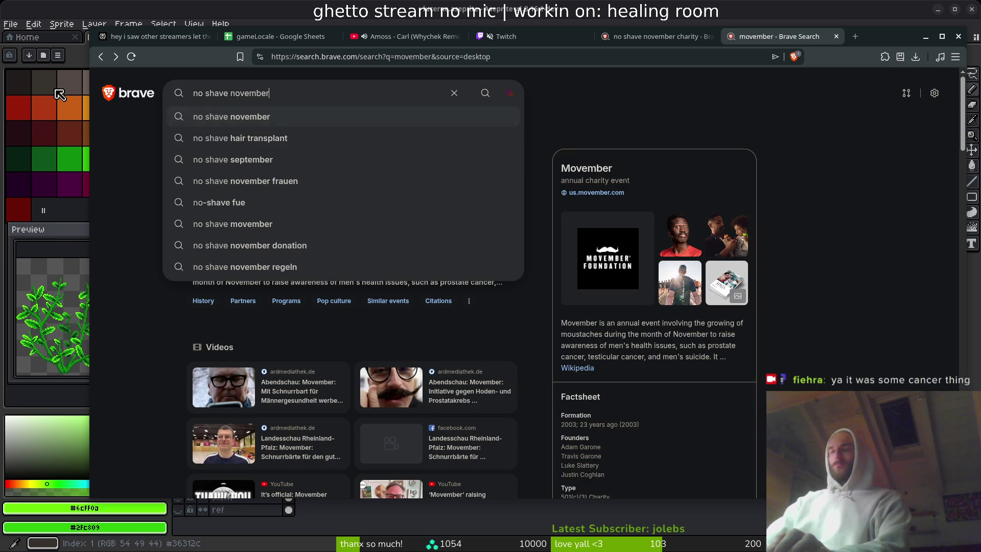
{"action": "key", "text": "Return"}
{"action": "scroll", "coordinate": [211, 360], "scroll_direction": "down", "scroll_amount": 3}
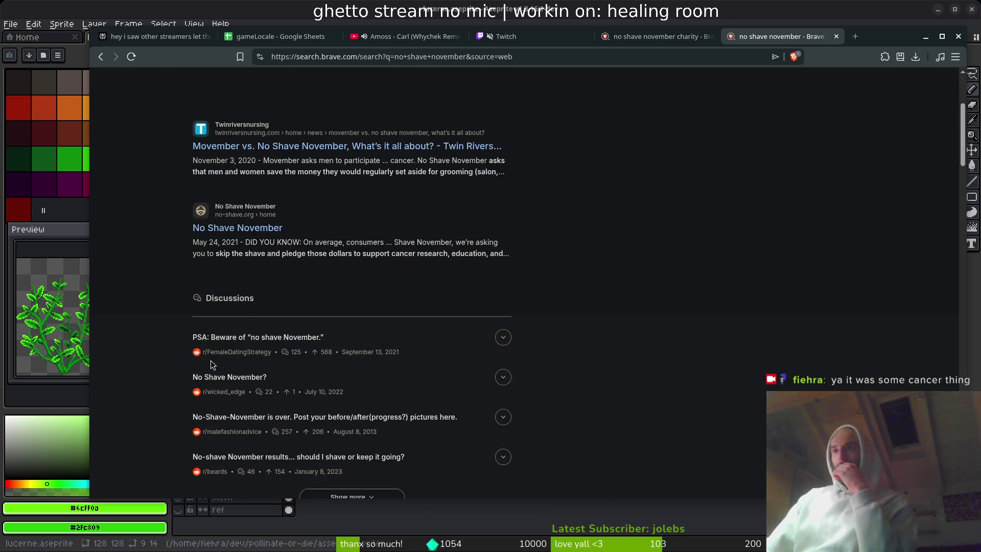
{"action": "scroll", "coordinate": [283, 335], "scroll_direction": "down", "scroll_amount": 5}
{"action": "scroll", "coordinate": [279, 336], "scroll_direction": "down", "scroll_amount": 10}
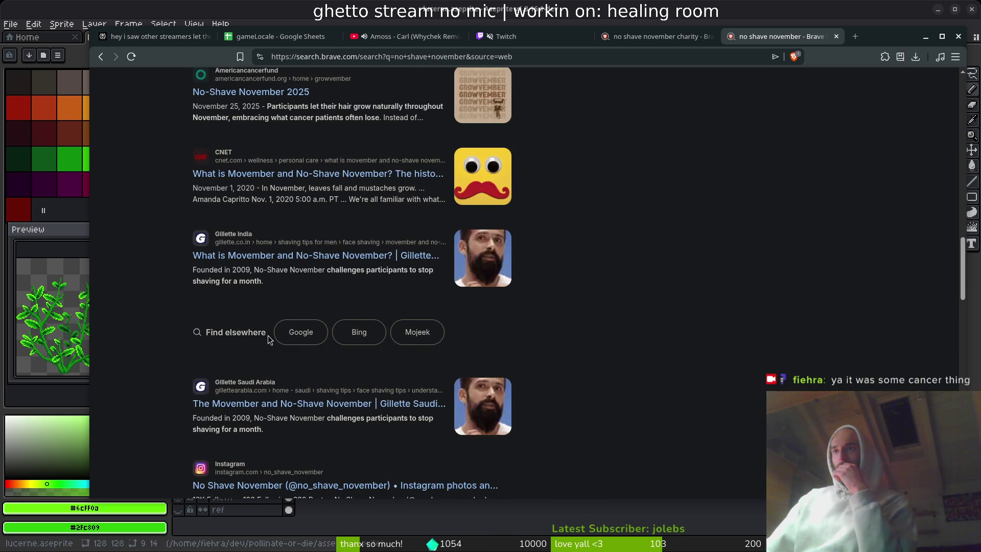
{"action": "scroll", "coordinate": [268, 333], "scroll_direction": "down", "scroll_amount": 5}
{"action": "scroll", "coordinate": [267, 310], "scroll_direction": "down", "scroll_amount": 8}
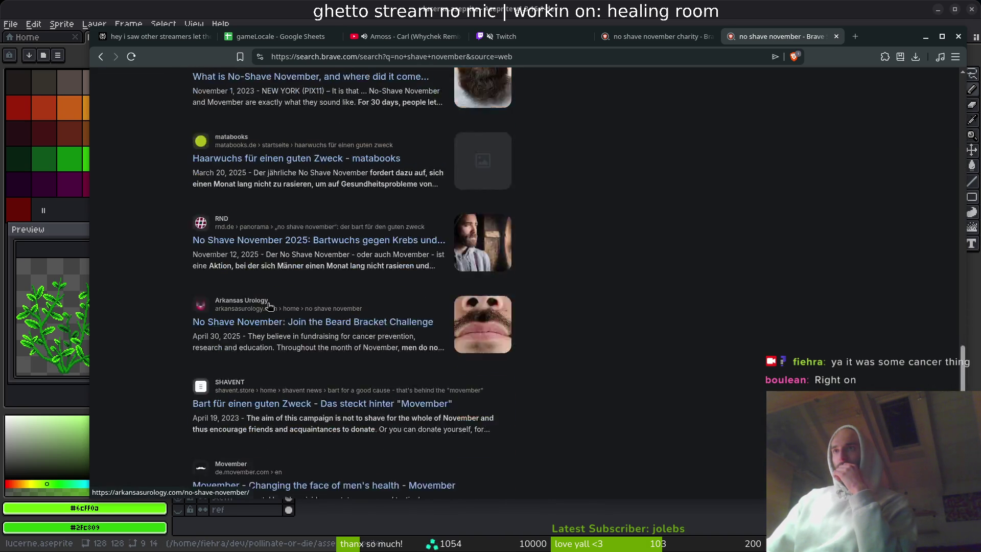
{"action": "scroll", "coordinate": [224, 195], "scroll_direction": "up", "scroll_amount": 20}
{"action": "scroll", "coordinate": [288, 134], "scroll_direction": "up", "scroll_amount": 10}
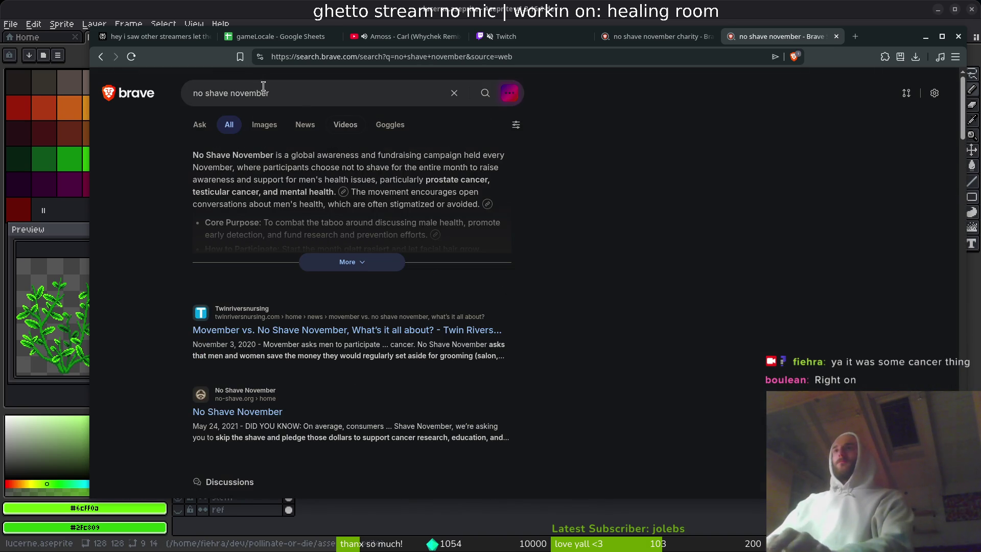
Step: Search 'no shave november wiki', then close that search tab
{"action": "left_click", "coordinate": [301, 102]}
{"action": "type", "text": "iki"}
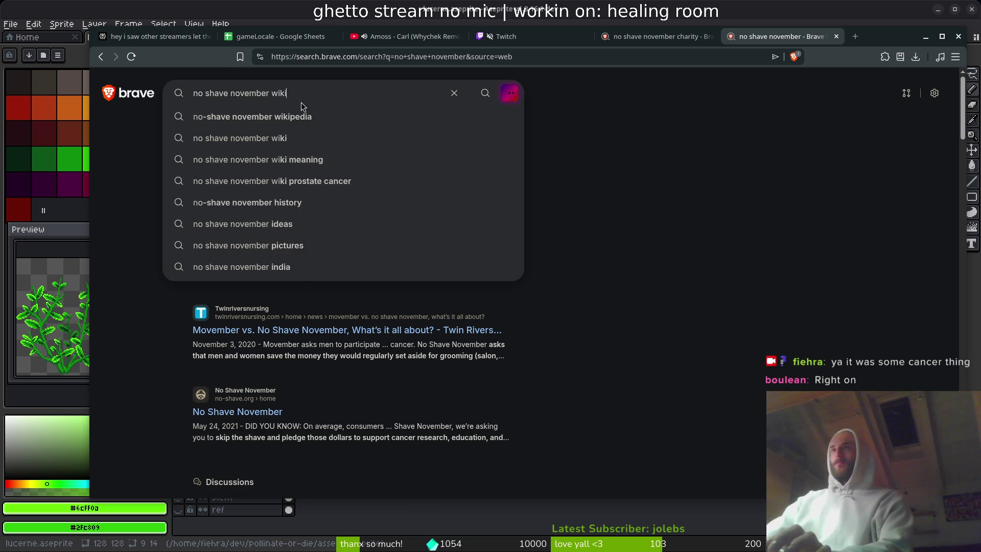
{"action": "key", "text": "Return"}
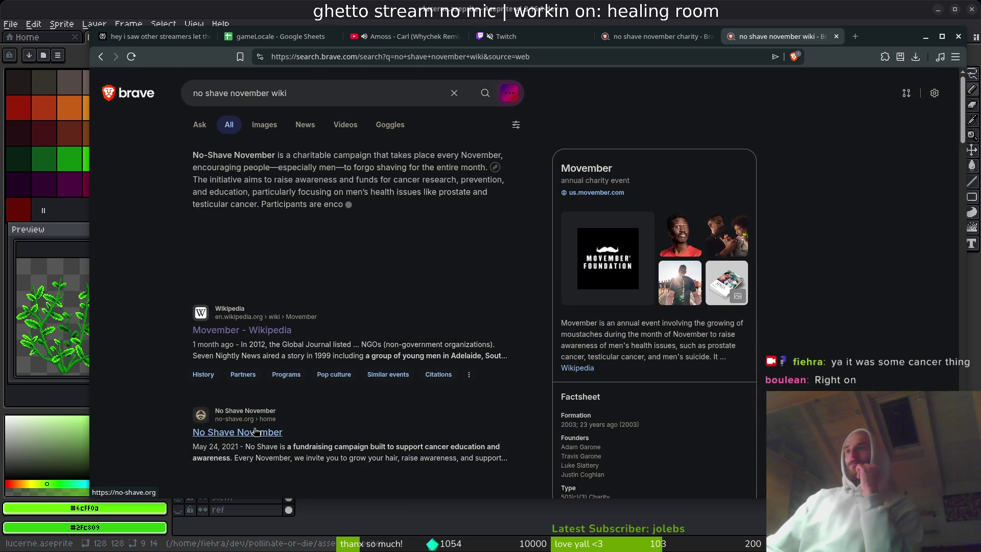
{"action": "left_click", "coordinate": [836, 36]}
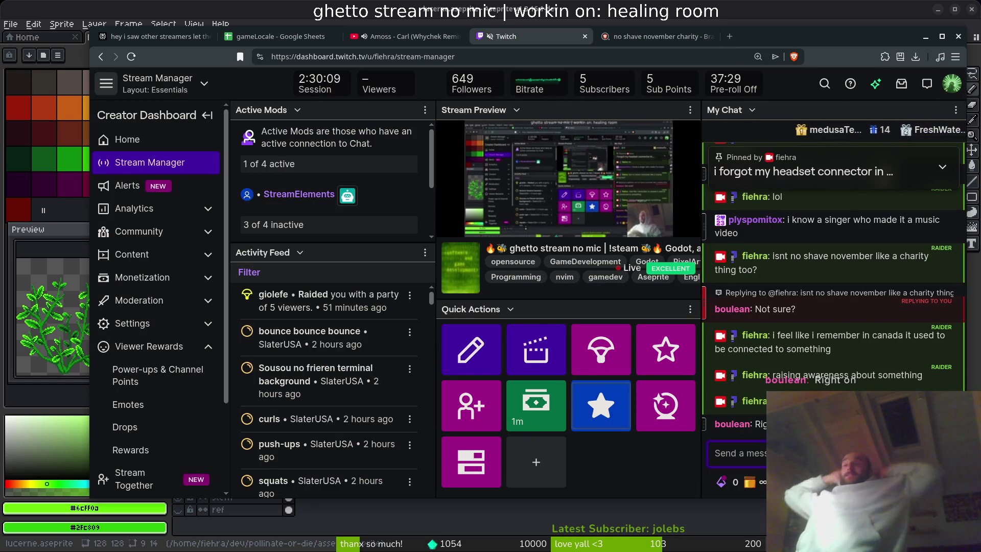
Step: Back in Aseprite, save lucerne.aseprite
{"action": "key", "text": "alt+Tab"}
{"action": "scroll", "coordinate": [594, 236], "scroll_direction": "down", "scroll_amount": 1}
{"action": "key", "text": "ctrl+s"}
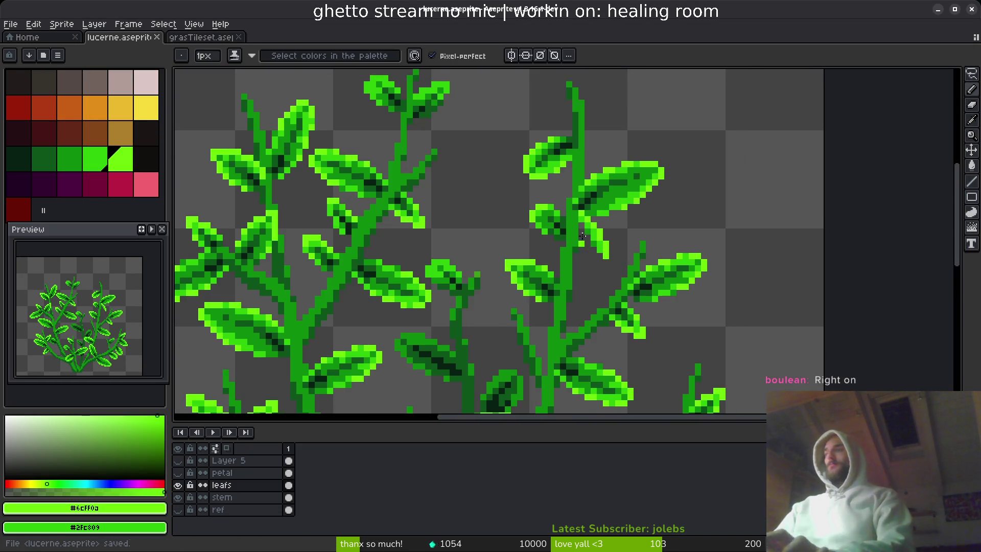
{"action": "scroll", "coordinate": [623, 263], "scroll_direction": "down", "scroll_amount": 2}
{"action": "scroll", "coordinate": [628, 338], "scroll_direction": "up", "scroll_amount": 2}
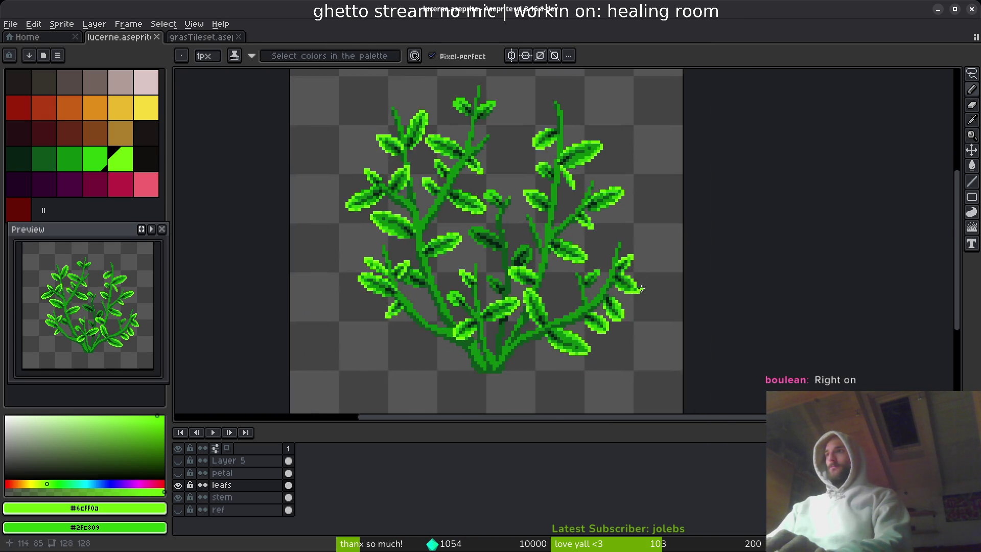
Step: Lasso a leaf on the plant's right side and move it up and right
{"action": "key", "text": "q"}
{"action": "mouse_move", "coordinate": [647, 196]}
{"action": "left_mouse_down"}
{"action": "mouse_move", "coordinate": [548, 258]}
{"action": "mouse_move", "coordinate": [675, 304]}
{"action": "mouse_move", "coordinate": [653, 237]}
{"action": "left_mouse_up"}
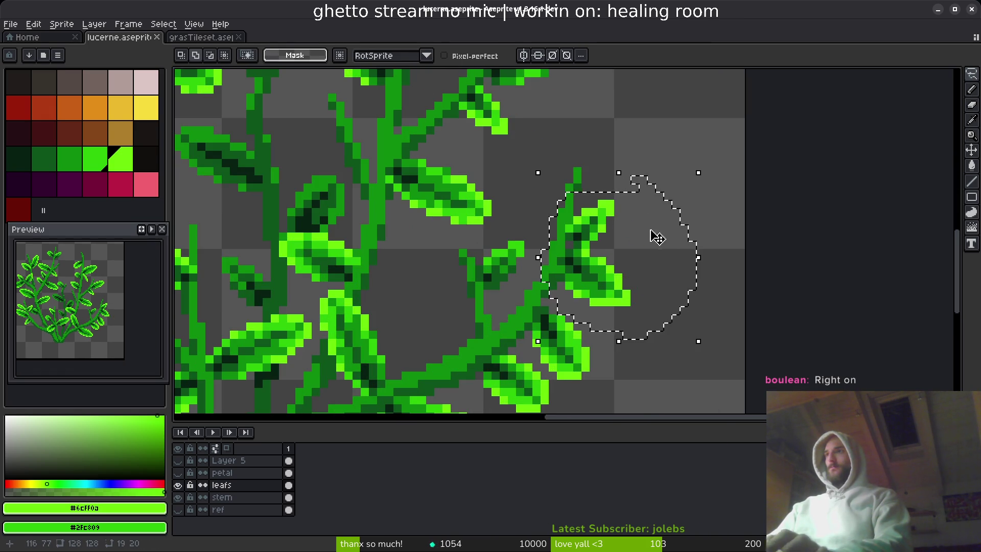
{"action": "scroll", "coordinate": [653, 236], "scroll_direction": "down", "scroll_amount": 2}
{"action": "scroll", "coordinate": [580, 208], "scroll_direction": "up", "scroll_amount": 2}
{"action": "mouse_move", "coordinate": [580, 208]}
{"action": "left_mouse_down"}
{"action": "mouse_move", "coordinate": [712, 259]}
{"action": "mouse_move", "coordinate": [591, 262]}
{"action": "mouse_move", "coordinate": [591, 281]}
{"action": "left_mouse_up"}
{"action": "key", "text": "Return"}
{"action": "scroll", "coordinate": [653, 324], "scroll_direction": "down", "scroll_amount": 2}
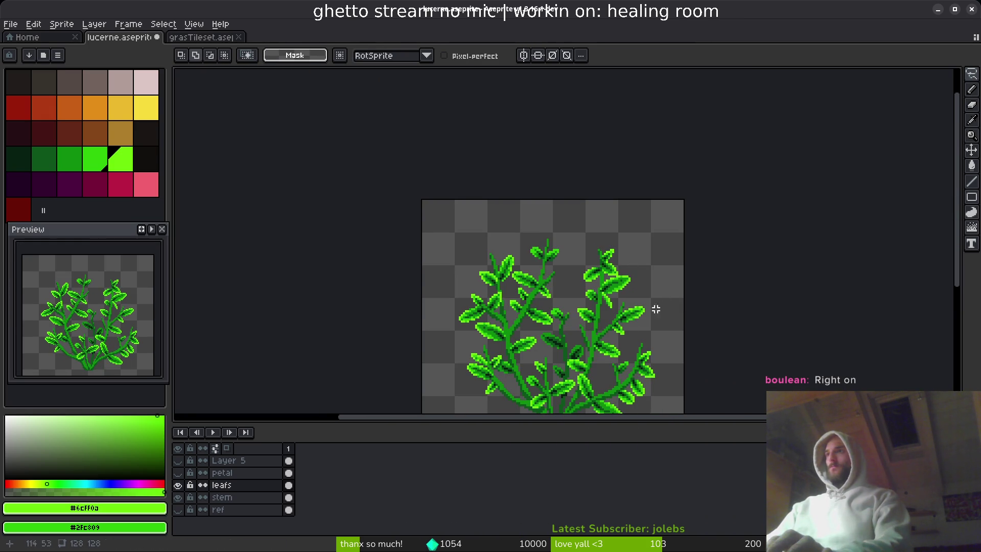
{"action": "scroll", "coordinate": [617, 206], "scroll_direction": "up", "scroll_amount": 3}
{"action": "scroll", "coordinate": [617, 206], "scroll_direction": "up", "scroll_amount": 2}
{"action": "scroll", "coordinate": [608, 296], "scroll_direction": "down", "scroll_amount": 1}
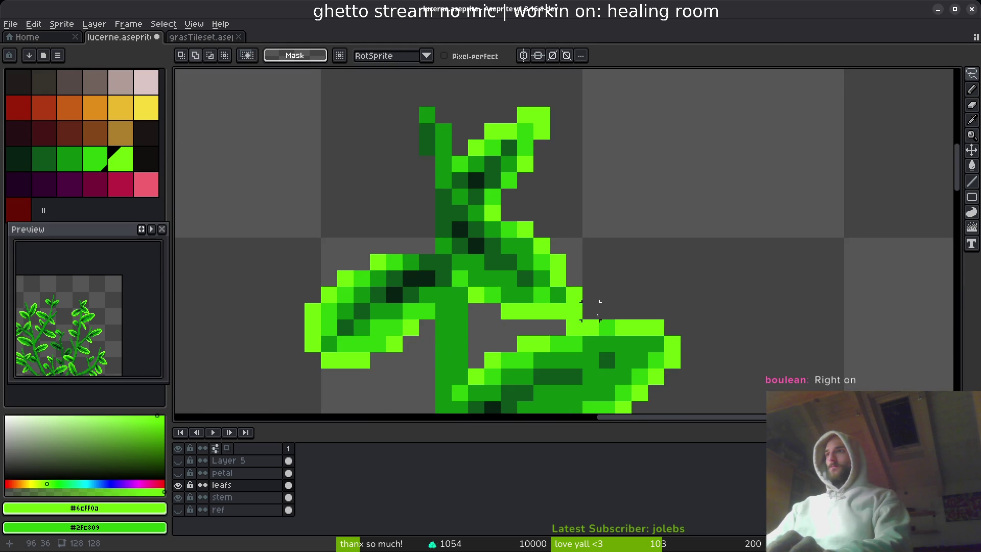
{"action": "scroll", "coordinate": [598, 213], "scroll_direction": "up", "scroll_amount": 1}
Step: Sample the dark, bright and medium leaf greens from the canvas
{"action": "key", "text": "alt"}
{"action": "left_click", "coordinate": [592, 255]}
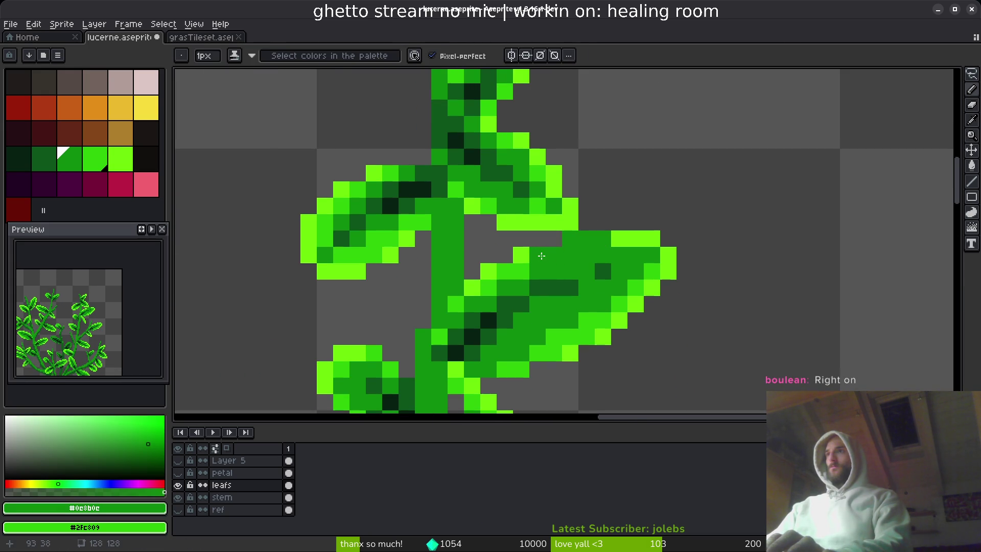
{"action": "scroll", "coordinate": [625, 301], "scroll_direction": "down", "scroll_amount": 4}
{"action": "scroll", "coordinate": [626, 307], "scroll_direction": "up", "scroll_amount": 3}
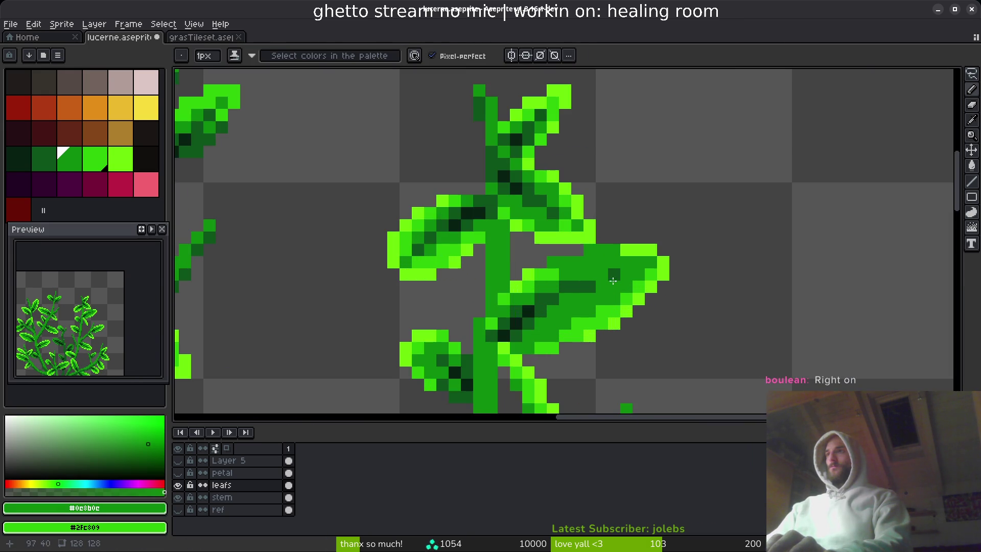
{"action": "left_click", "coordinate": [573, 273], "text": "alt"}
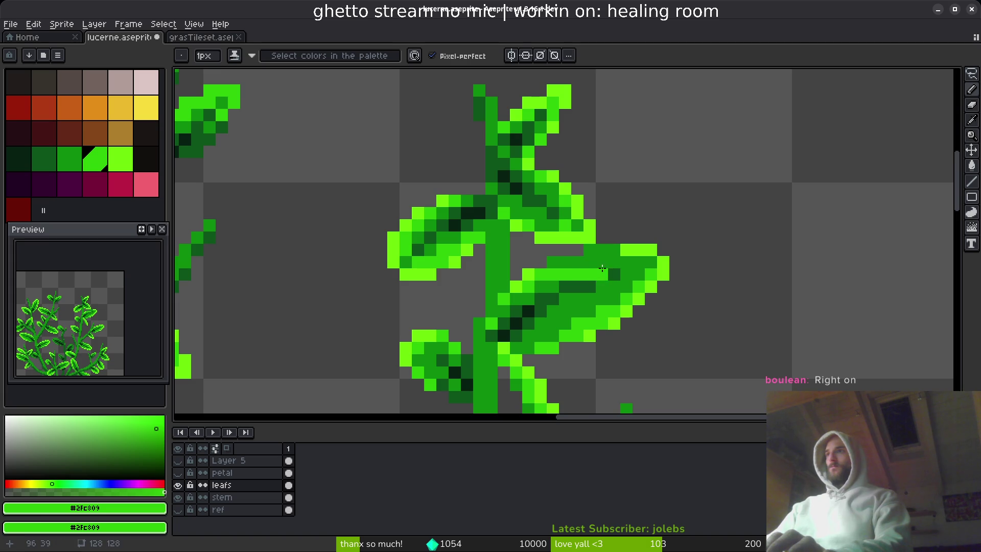
{"action": "scroll", "coordinate": [652, 277], "scroll_direction": "down", "scroll_amount": 3}
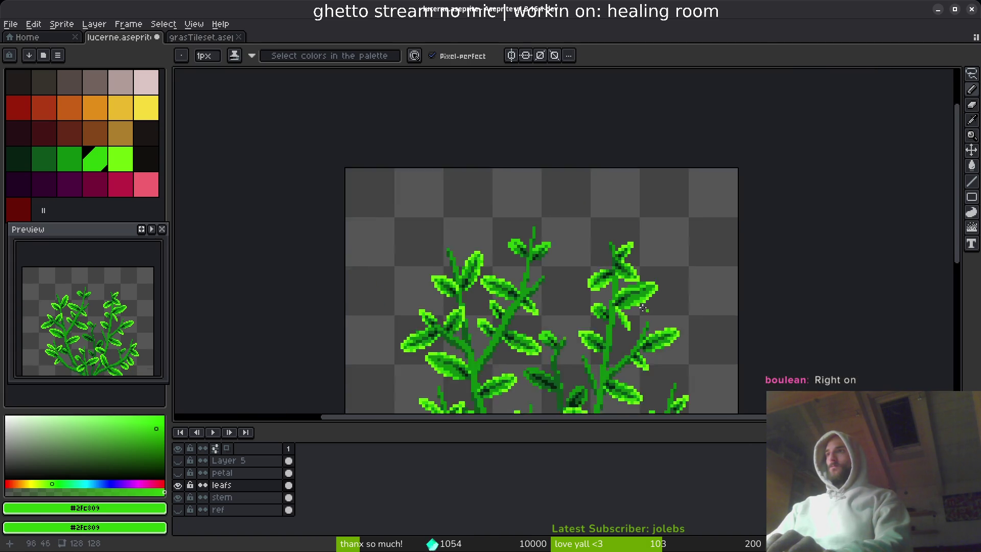
{"action": "scroll", "coordinate": [624, 248], "scroll_direction": "up", "scroll_amount": 3}
{"action": "left_click", "coordinate": [622, 245], "text": "alt"}
{"action": "scroll", "coordinate": [648, 307], "scroll_direction": "down", "scroll_amount": 3}
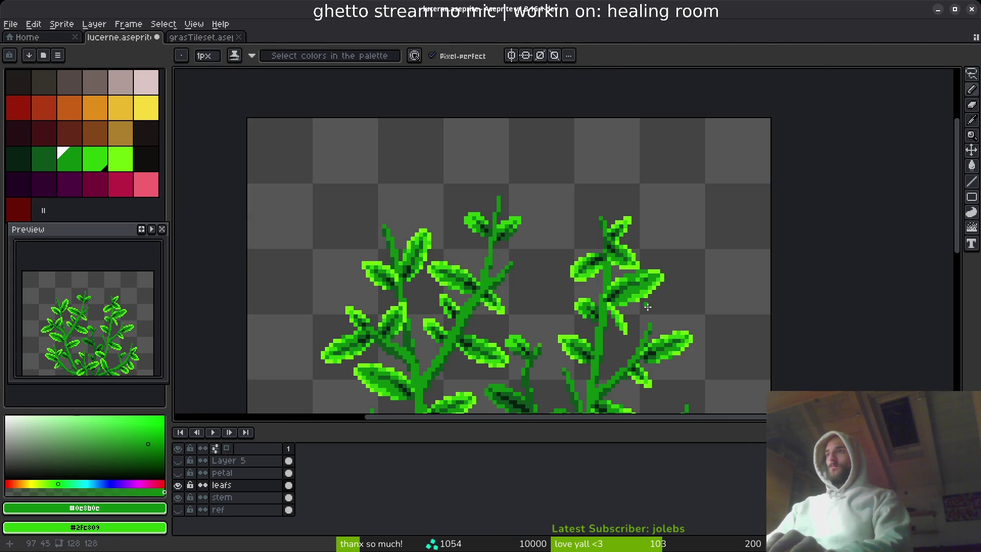
{"action": "scroll", "coordinate": [647, 307], "scroll_direction": "up", "scroll_amount": 3}
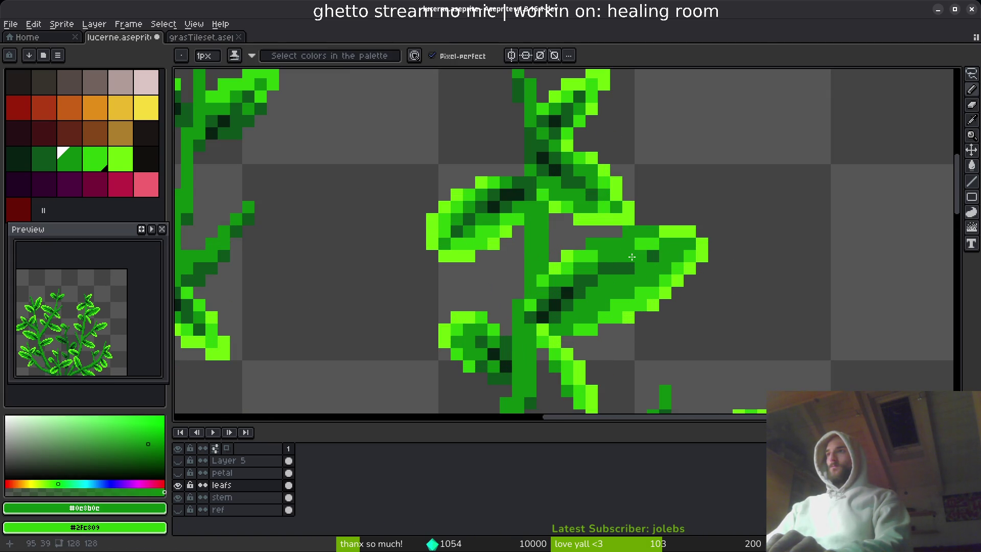
{"action": "scroll", "coordinate": [622, 267], "scroll_direction": "down", "scroll_amount": 5}
{"action": "scroll", "coordinate": [631, 308], "scroll_direction": "up", "scroll_amount": 2}
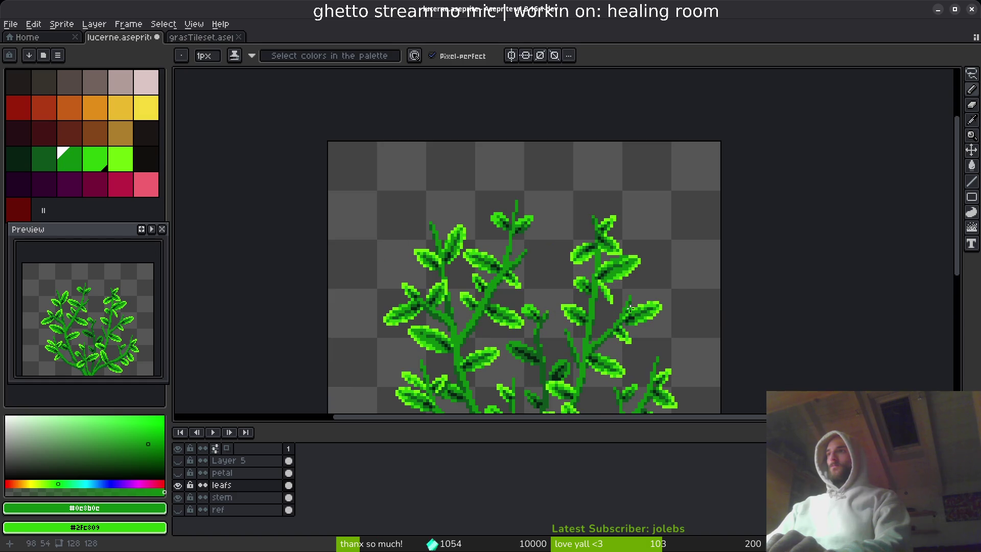
{"action": "scroll", "coordinate": [632, 306], "scroll_direction": "up", "scroll_amount": 2}
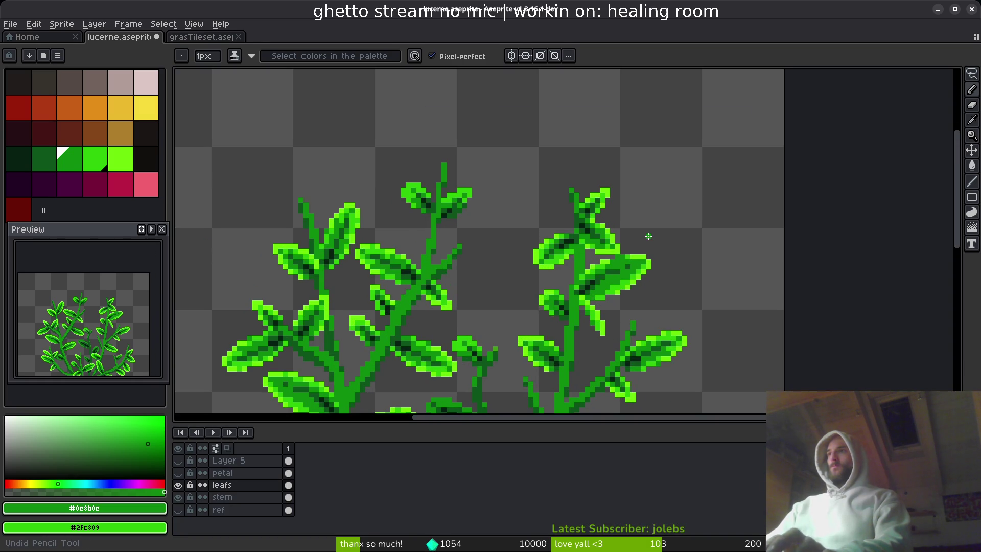
Step: Cut and paste the selected leaf and place it onto the right plant's stem
{"action": "key", "text": "ctrl+x"}
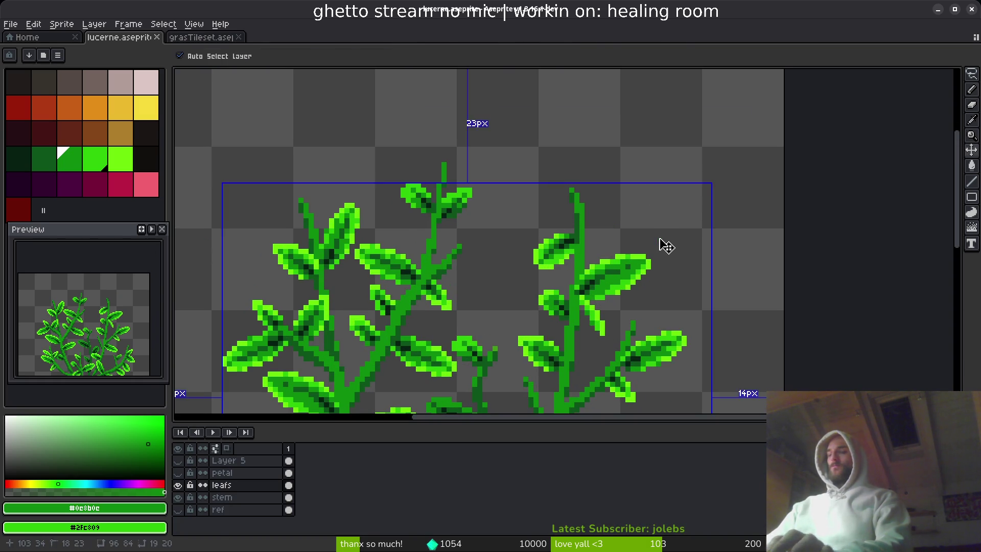
{"action": "key", "text": "ctrl+v"}
{"action": "mouse_move", "coordinate": [662, 226]}
{"action": "left_mouse_down"}
{"action": "mouse_move", "coordinate": [594, 220]}
{"action": "mouse_move", "coordinate": [601, 233]}
{"action": "left_mouse_up"}
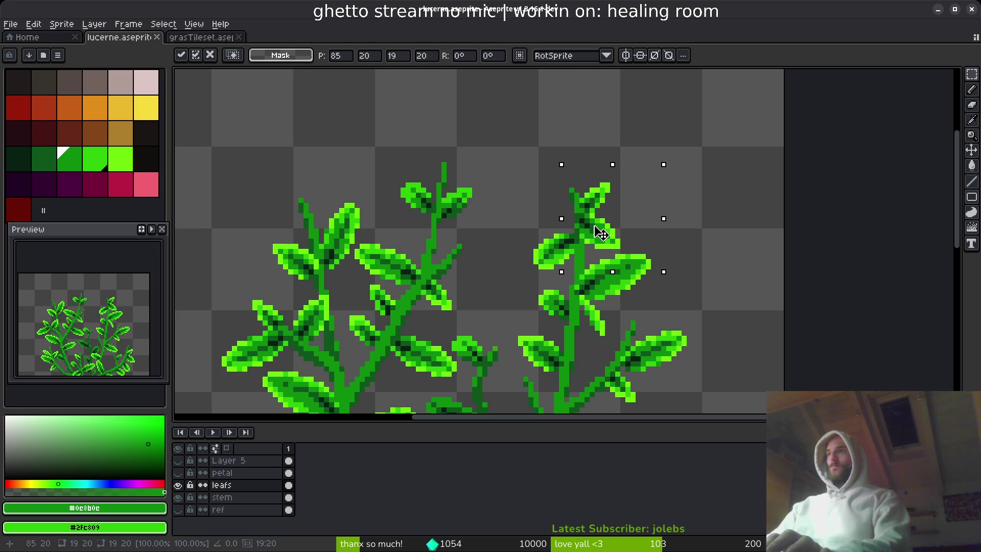
{"action": "key", "text": "Return"}
{"action": "scroll", "coordinate": [632, 223], "scroll_direction": "down", "scroll_amount": 2}
{"action": "scroll", "coordinate": [614, 235], "scroll_direction": "up", "scroll_amount": 9}
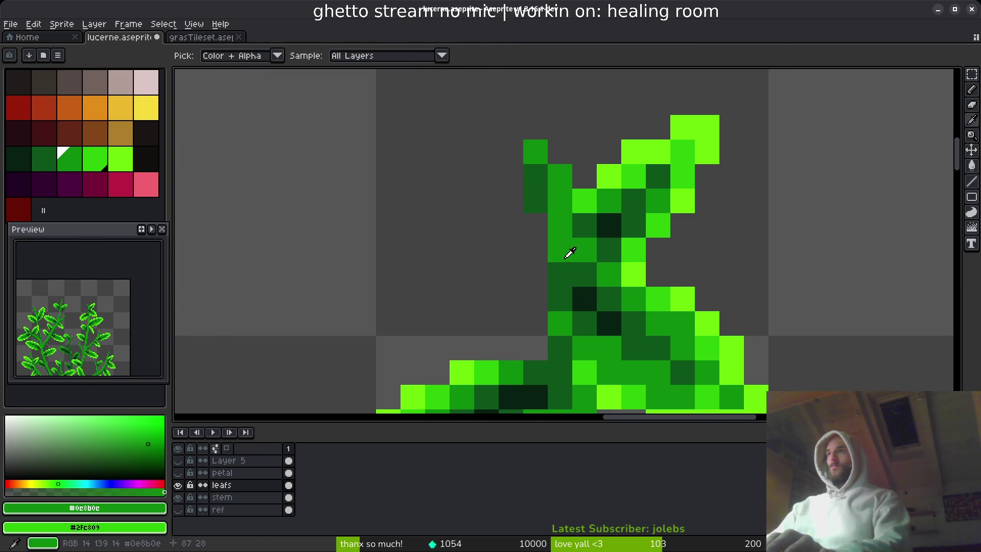
Step: Paint one leaf pixel medium green and save the sprite
{"action": "left_click", "coordinate": [553, 227]}
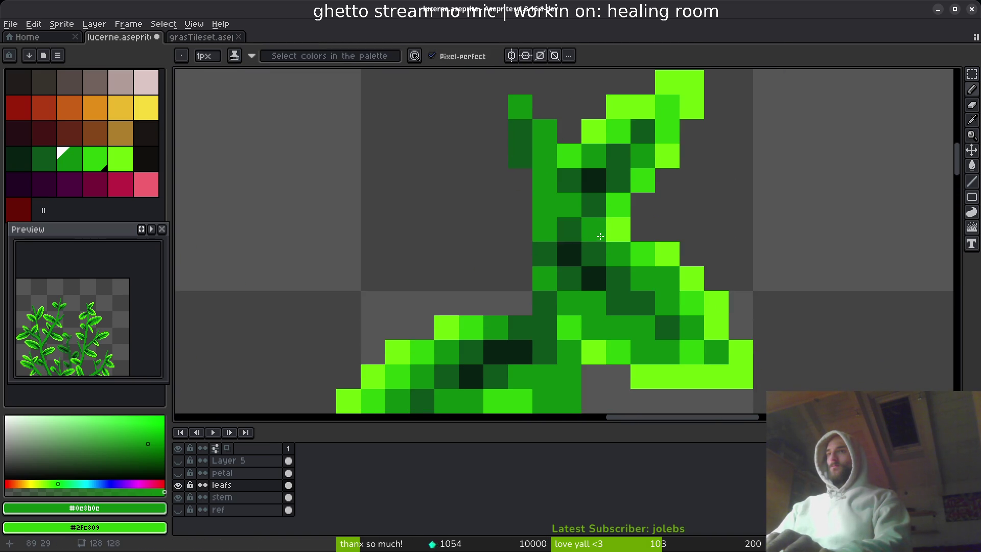
{"action": "scroll", "coordinate": [600, 236], "scroll_direction": "down", "scroll_amount": 2}
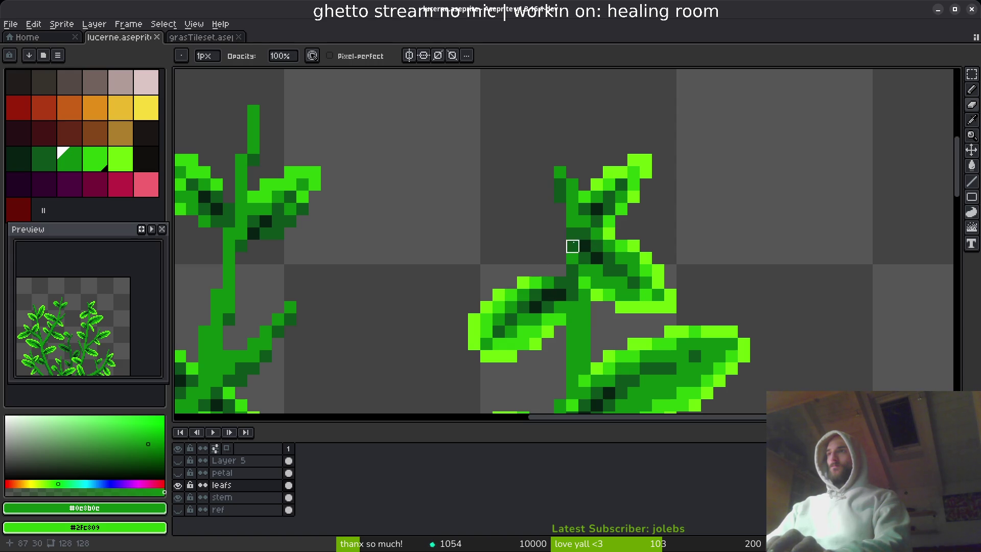
{"action": "scroll", "coordinate": [597, 271], "scroll_direction": "down", "scroll_amount": 4}
{"action": "key", "text": "ctrl+s"}
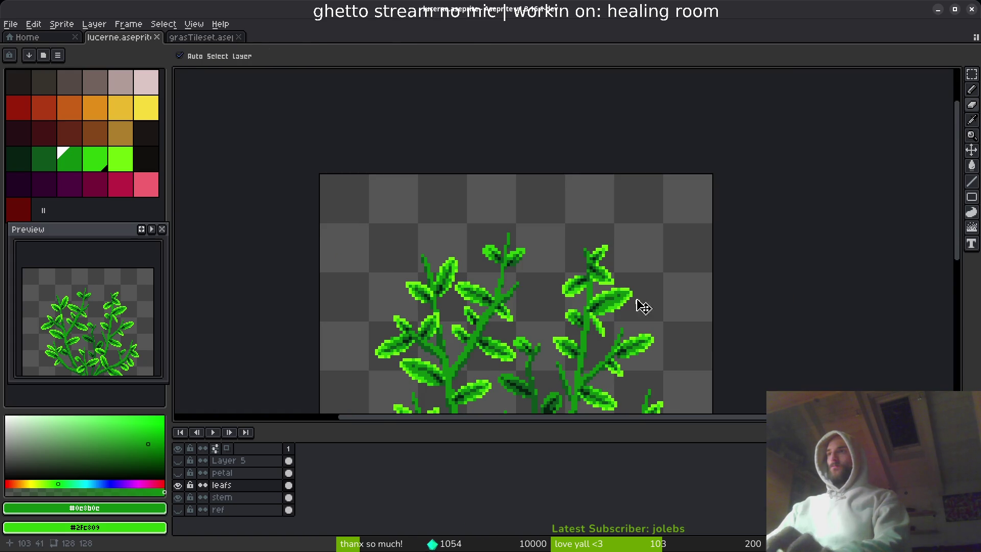
{"action": "scroll", "coordinate": [610, 234], "scroll_direction": "up", "scroll_amount": 4}
Step: Switch to the stem layer with the Pencil tool active
{"action": "key", "text": "i"}
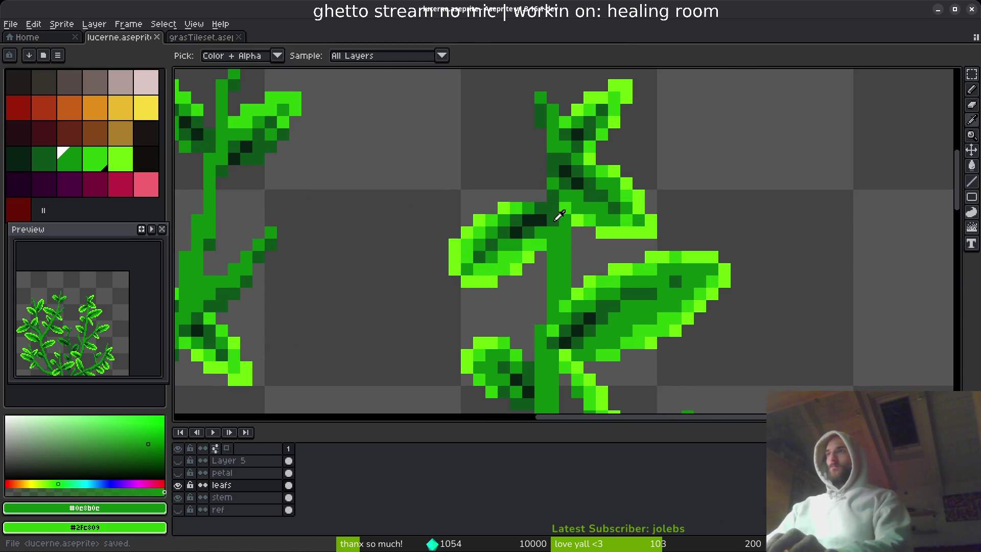
{"action": "left_click", "coordinate": [258, 498]}
{"action": "key", "text": "b"}
{"action": "scroll", "coordinate": [554, 198], "scroll_direction": "up", "scroll_amount": 3}
Step: Pick the dark stem green and darken one stem pixel near the plant top
{"action": "left_click", "coordinate": [528, 191], "text": "alt"}
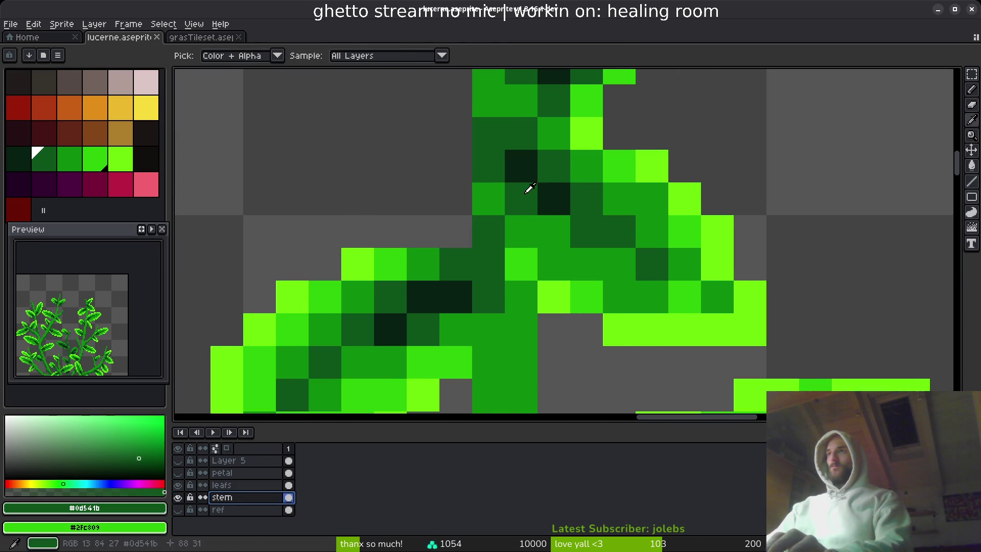
{"action": "scroll", "coordinate": [528, 190], "scroll_direction": "down", "scroll_amount": 1}
{"action": "scroll", "coordinate": [517, 263], "scroll_direction": "up", "scroll_amount": 1}
{"action": "scroll", "coordinate": [568, 296], "scroll_direction": "down", "scroll_amount": 5}
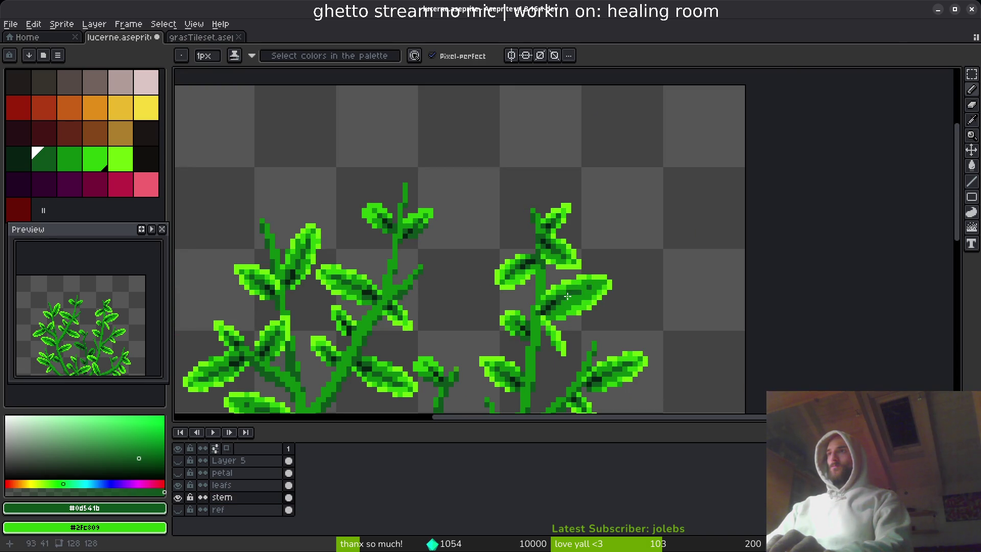
{"action": "scroll", "coordinate": [559, 257], "scroll_direction": "up", "scroll_amount": 4}
{"action": "left_click", "coordinate": [511, 227]}
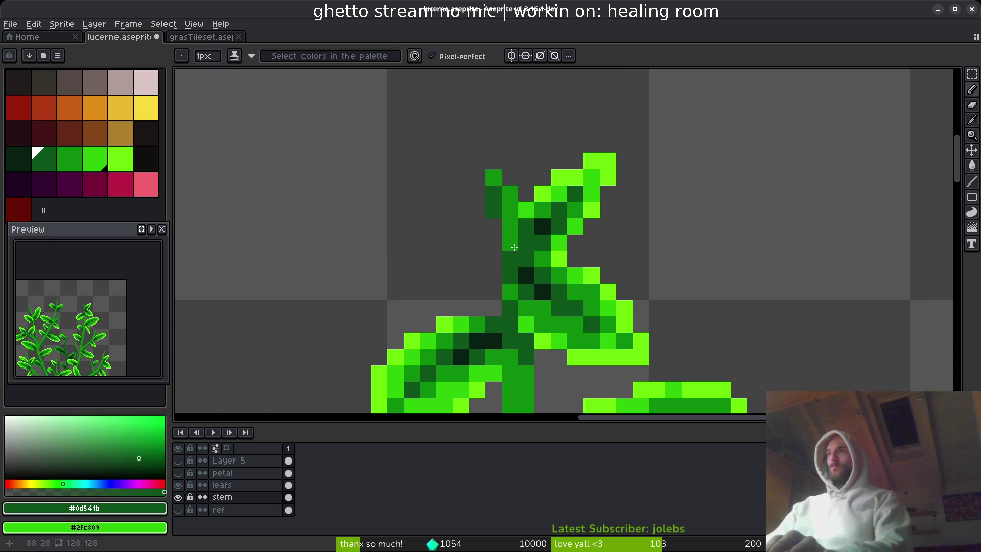
{"action": "scroll", "coordinate": [539, 325], "scroll_direction": "down", "scroll_amount": 4}
{"action": "scroll", "coordinate": [561, 218], "scroll_direction": "down", "scroll_amount": 1}
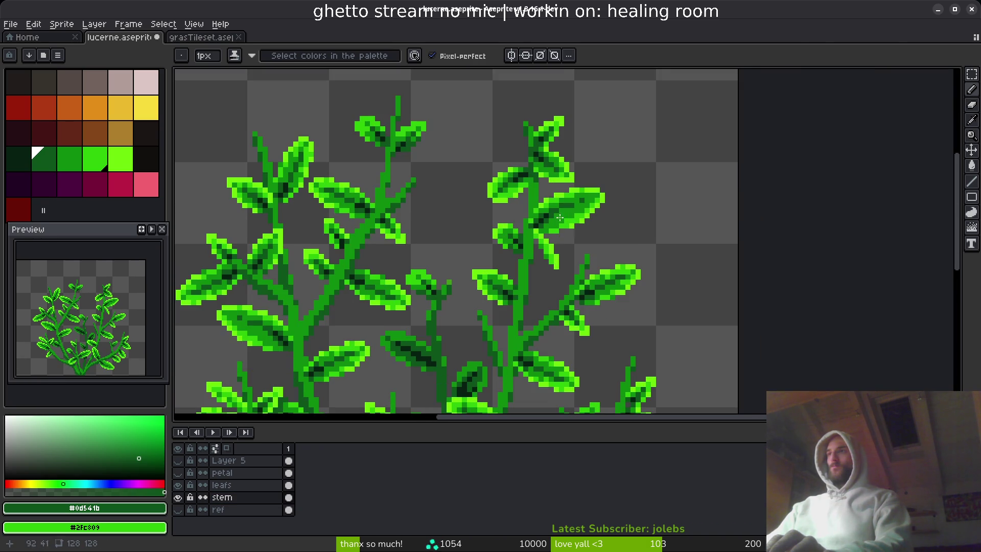
{"action": "scroll", "coordinate": [540, 261], "scroll_direction": "up", "scroll_amount": 3}
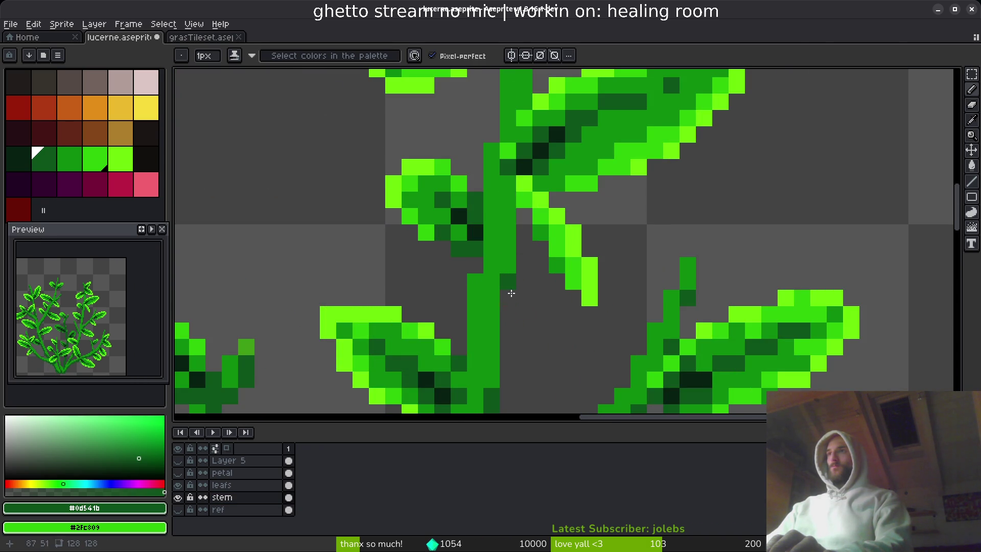
{"action": "scroll", "coordinate": [512, 293], "scroll_direction": "up", "scroll_amount": 1}
{"action": "scroll", "coordinate": [504, 154], "scroll_direction": "down", "scroll_amount": 3}
{"action": "scroll", "coordinate": [622, 254], "scroll_direction": "up", "scroll_amount": 3}
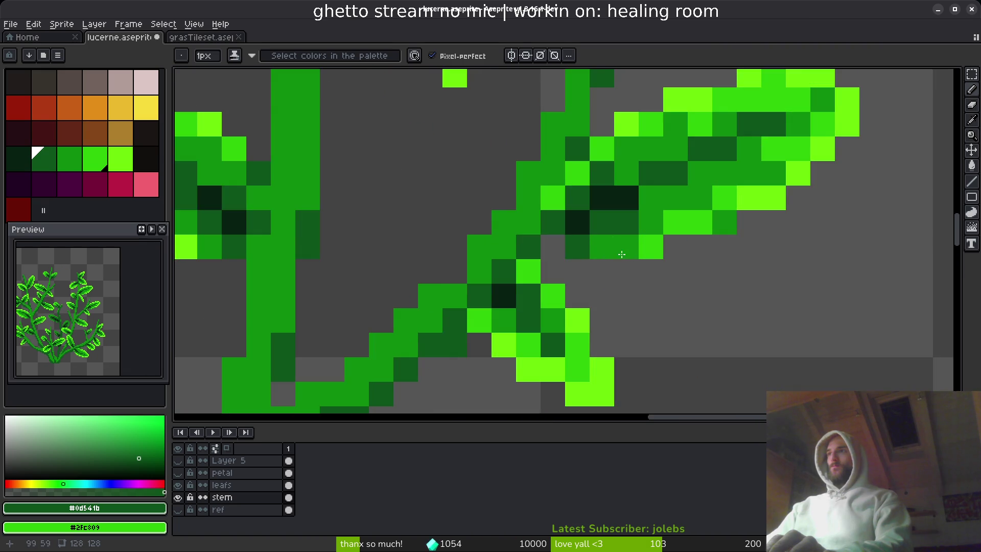
{"action": "scroll", "coordinate": [587, 235], "scroll_direction": "down", "scroll_amount": 2}
Step: Lasso a side leaf on the stem, nudge it by a pixel, and commit its position
{"action": "key", "text": "q"}
{"action": "mouse_move", "coordinate": [645, 209]}
{"action": "left_mouse_down"}
{"action": "mouse_move", "coordinate": [590, 213]}
{"action": "mouse_move", "coordinate": [549, 247]}
{"action": "mouse_move", "coordinate": [578, 309]}
{"action": "mouse_move", "coordinate": [716, 215]}
{"action": "left_mouse_up"}
{"action": "scroll", "coordinate": [590, 214], "scroll_direction": "up", "scroll_amount": 2}
{"action": "left_click", "coordinate": [611, 252], "text": "ctrl"}
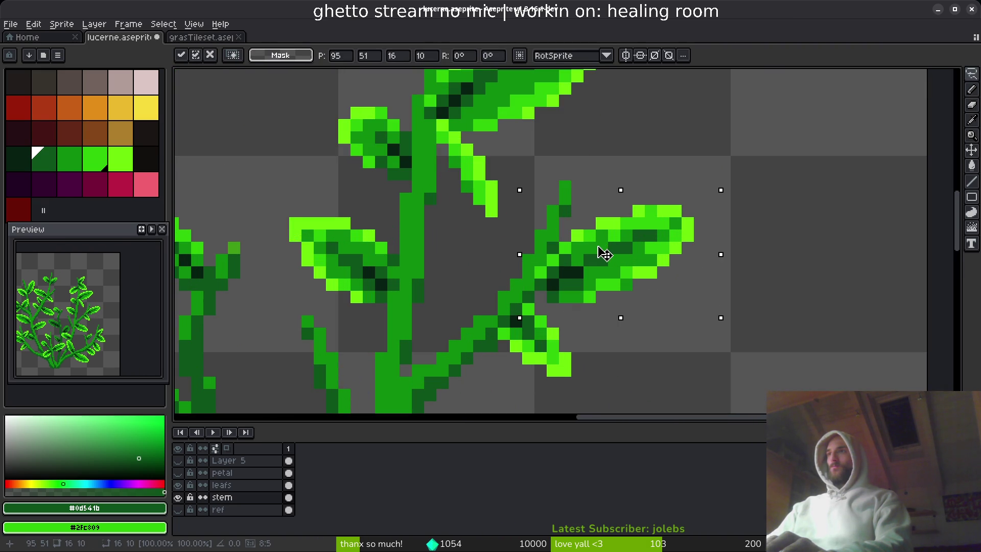
{"action": "mouse_move", "coordinate": [604, 254]}
{"action": "left_mouse_down"}
{"action": "mouse_move", "coordinate": [618, 276]}
{"action": "mouse_move", "coordinate": [620, 267]}
{"action": "mouse_move", "coordinate": [611, 275]}
{"action": "left_mouse_up"}
{"action": "left_click", "coordinate": [240, 485]}
{"action": "key", "text": "Return"}
{"action": "scroll", "coordinate": [611, 309], "scroll_direction": "down", "scroll_amount": 5}
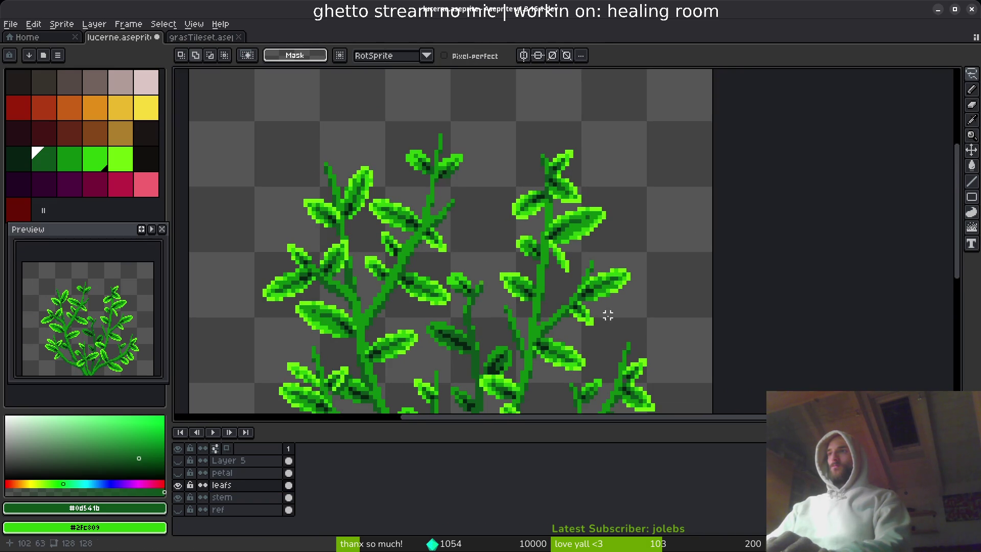
Step: Glance at the Twitch dashboard and the no shave november search, then return to Aseprite
{"action": "key", "text": "alt+Tab"}
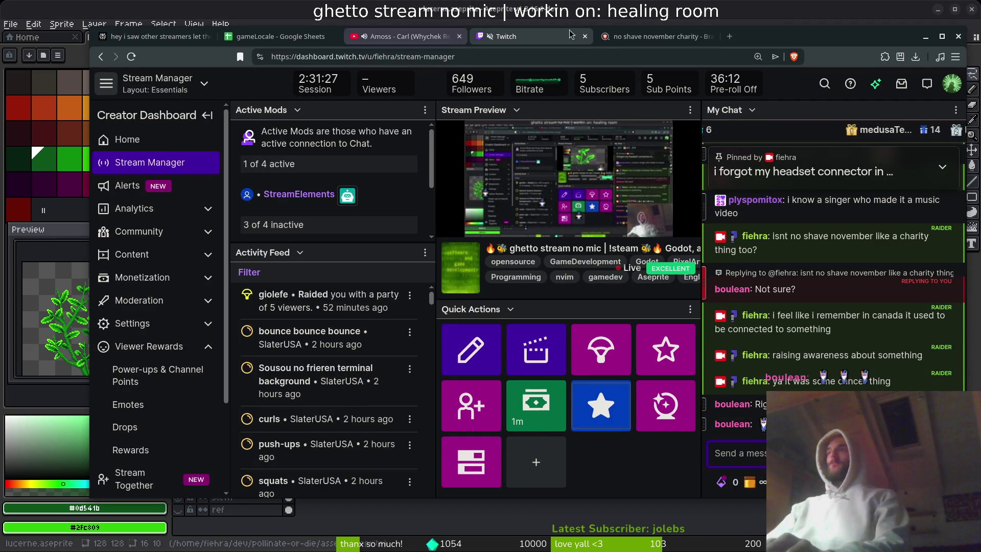
{"action": "key", "text": "ctrl+Tab"}
{"action": "left_click", "coordinate": [503, 39]}
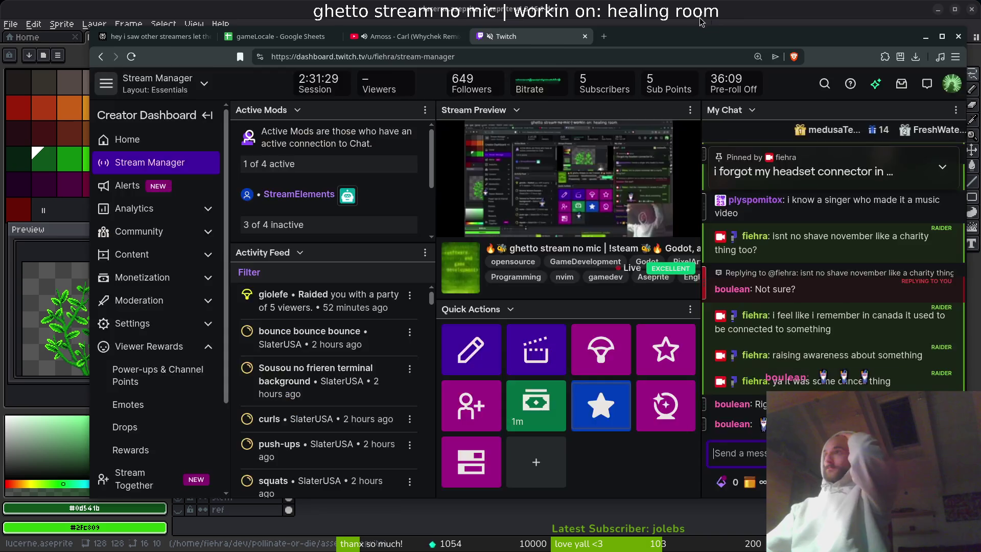
{"action": "key", "text": "alt+Tab"}
{"action": "scroll", "coordinate": [526, 169], "scroll_direction": "down", "scroll_amount": 3}
{"action": "scroll", "coordinate": [525, 170], "scroll_direction": "up", "scroll_amount": 5}
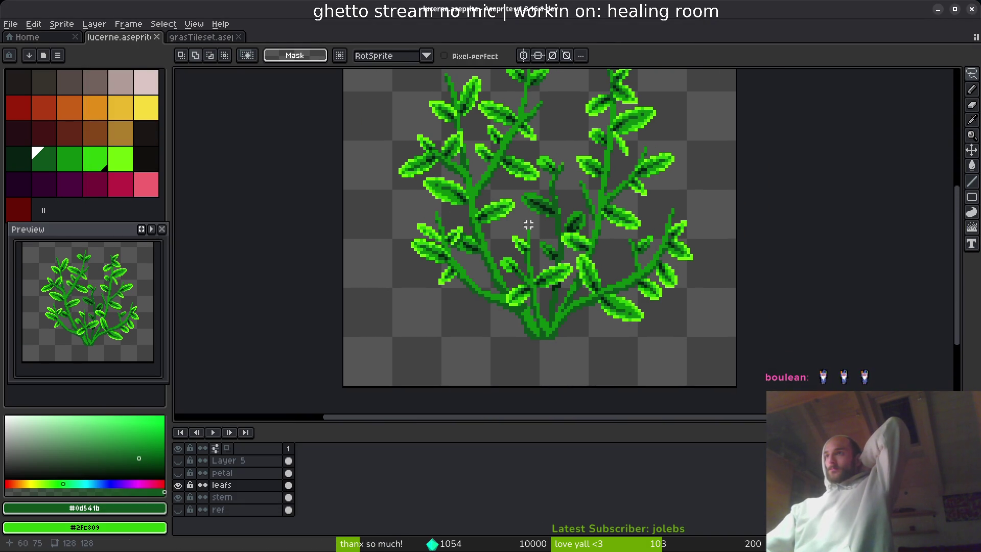
Step: Pan toward the plant's right side and lasso-select a leaf
{"action": "scroll", "coordinate": [552, 256], "scroll_direction": "up", "scroll_amount": 1}
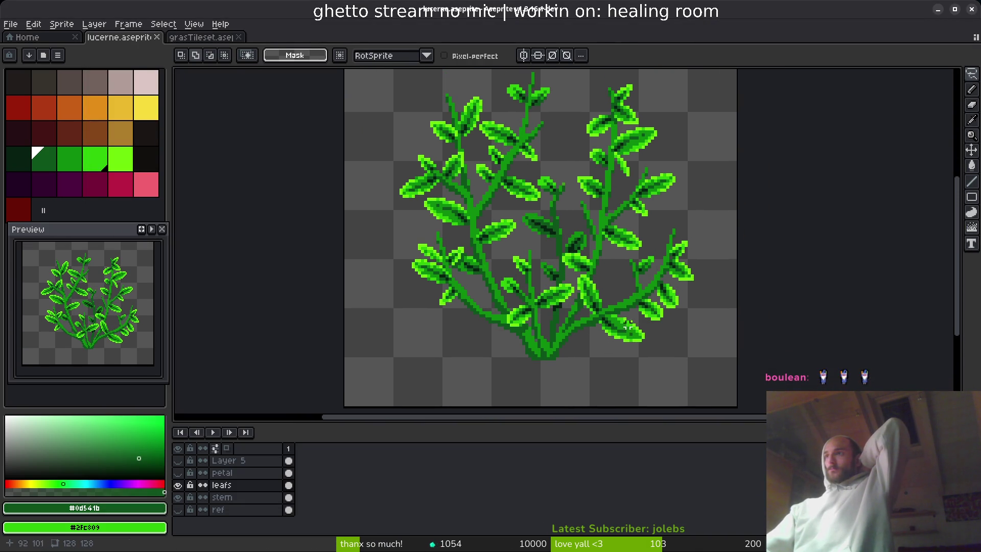
{"action": "scroll", "coordinate": [629, 322], "scroll_direction": "up", "scroll_amount": 2}
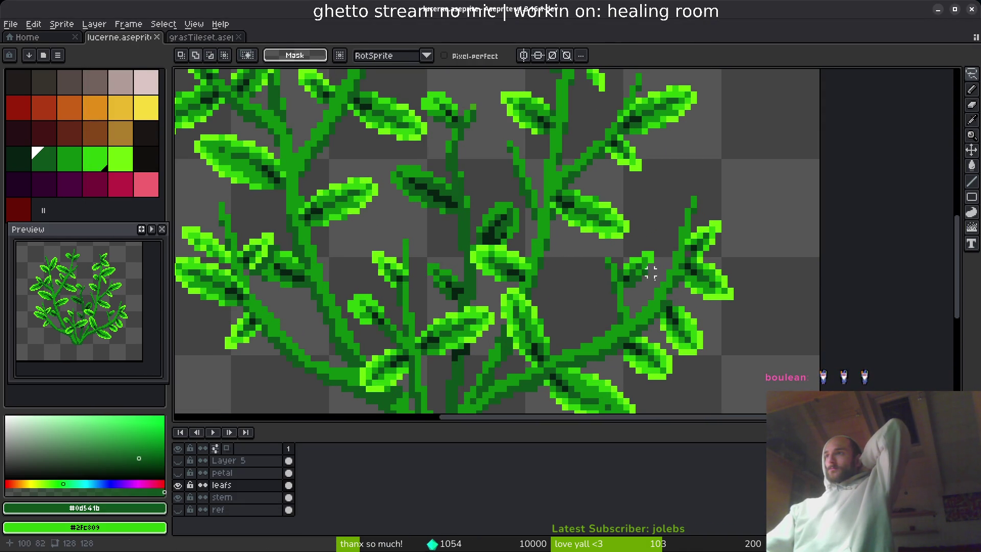
{"action": "mouse_move", "coordinate": [668, 285]}
{"action": "left_mouse_down"}
{"action": "mouse_move", "coordinate": [473, 201]}
{"action": "mouse_move", "coordinate": [513, 277]}
{"action": "mouse_move", "coordinate": [495, 227]}
{"action": "left_mouse_up"}
{"action": "scroll", "coordinate": [467, 280], "scroll_direction": "left", "scroll_amount": 3}
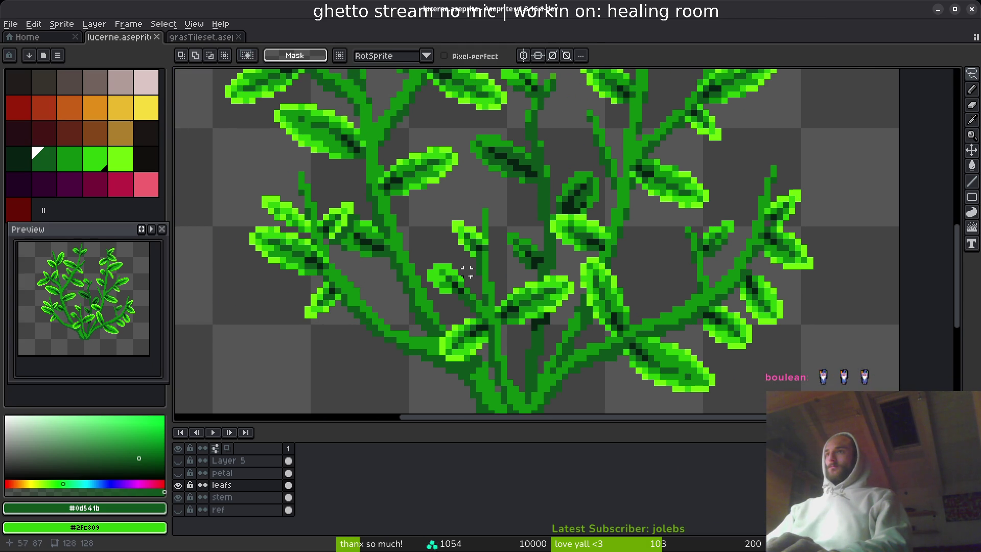
{"action": "scroll", "coordinate": [404, 261], "scroll_direction": "left", "scroll_amount": 2}
{"action": "scroll", "coordinate": [412, 274], "scroll_direction": "up", "scroll_amount": 2}
{"action": "scroll", "coordinate": [340, 236], "scroll_direction": "up", "scroll_amount": 1}
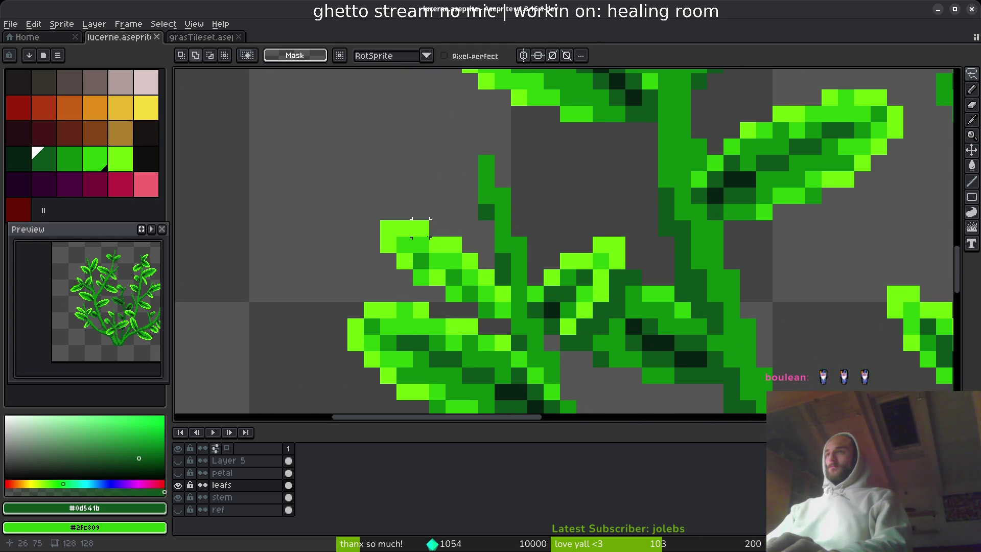
{"action": "mouse_move", "coordinate": [494, 240]}
{"action": "left_mouse_down"}
{"action": "mouse_move", "coordinate": [381, 188]}
{"action": "mouse_move", "coordinate": [459, 297]}
{"action": "left_mouse_up"}
{"action": "mouse_move", "coordinate": [430, 212]}
{"action": "left_mouse_down"}
{"action": "mouse_move", "coordinate": [335, 204]}
{"action": "mouse_move", "coordinate": [453, 293]}
{"action": "left_mouse_up"}
{"action": "left_click_drag", "start_coordinate": [503, 321], "coordinate": [486, 235]}
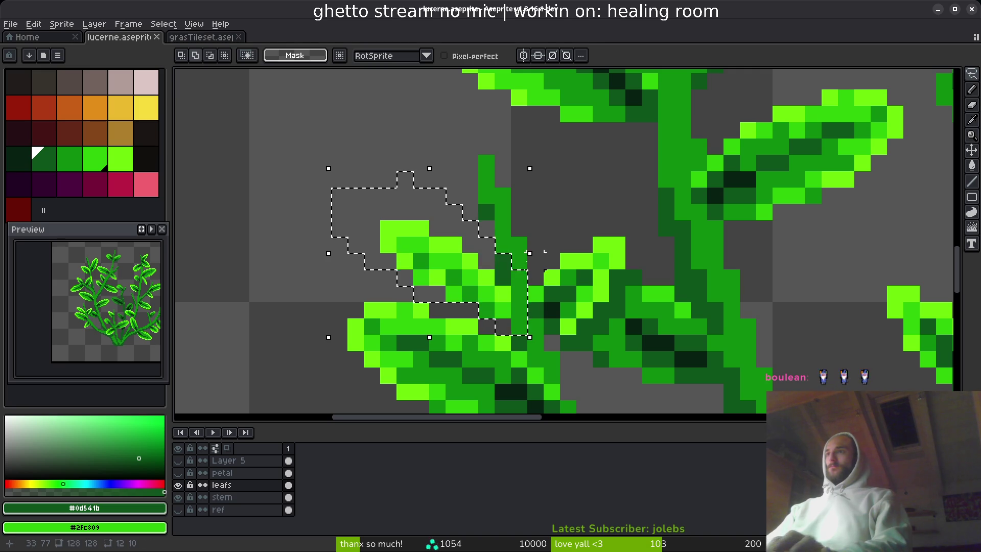
Step: Paste a copy of the leaf left of the stem, commit it, and deselect
{"action": "scroll", "coordinate": [562, 245], "scroll_direction": "right", "scroll_amount": 5}
{"action": "scroll", "coordinate": [591, 256], "scroll_direction": "down", "scroll_amount": 2}
{"action": "scroll", "coordinate": [590, 256], "scroll_direction": "down", "scroll_amount": 4}
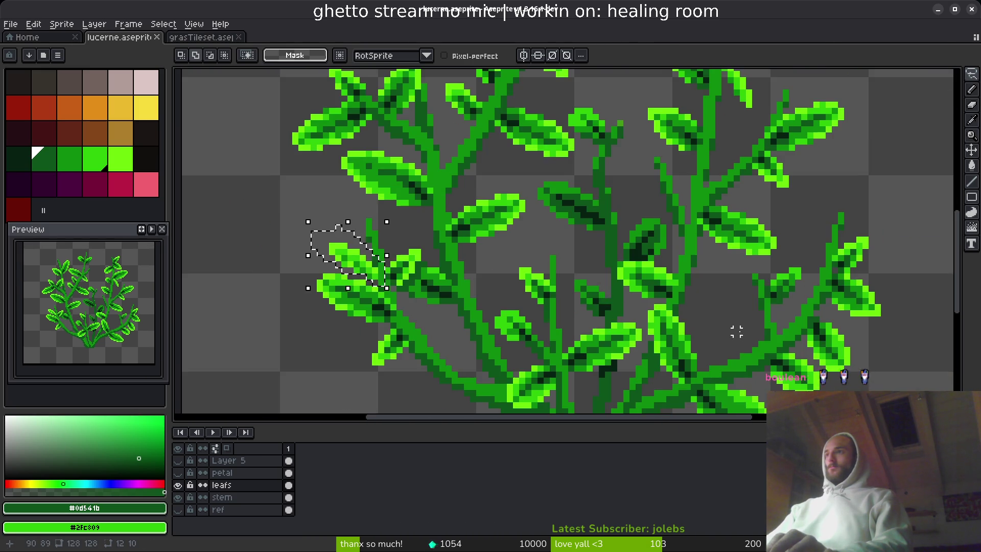
{"action": "scroll", "coordinate": [660, 305], "scroll_direction": "up", "scroll_amount": 4}
{"action": "key", "text": "ctrl+v"}
{"action": "mouse_move", "coordinate": [593, 126]}
{"action": "left_mouse_down"}
{"action": "mouse_move", "coordinate": [526, 220]}
{"action": "mouse_move", "coordinate": [559, 230]}
{"action": "mouse_move", "coordinate": [565, 251]}
{"action": "left_mouse_up"}
{"action": "key", "text": "Return"}
{"action": "key", "text": "ctrl+d"}
Step: Pick bright green #2fc809 from the canvas, then undo the leaf paste
{"action": "key", "text": "i"}
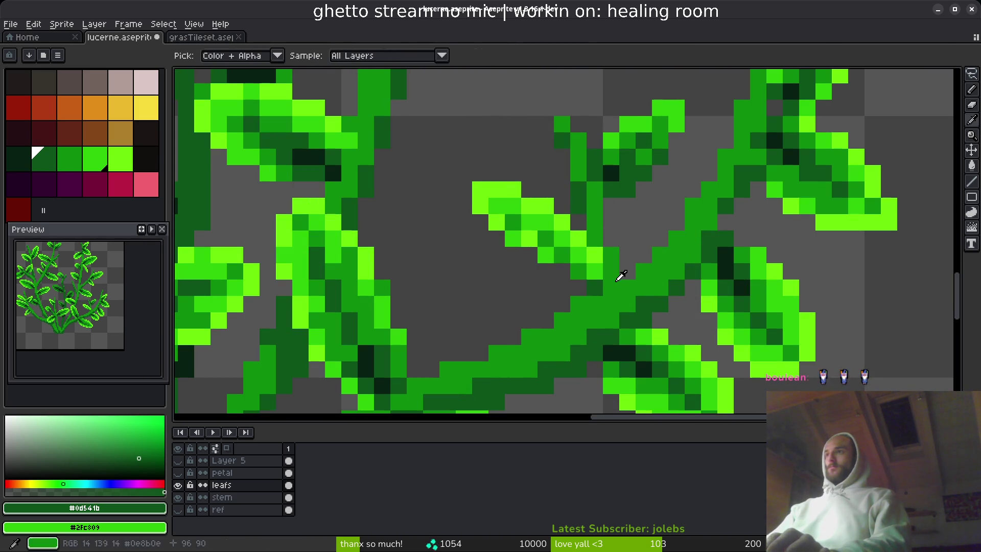
{"action": "left_click", "coordinate": [596, 262]}
{"action": "key", "text": "b"}
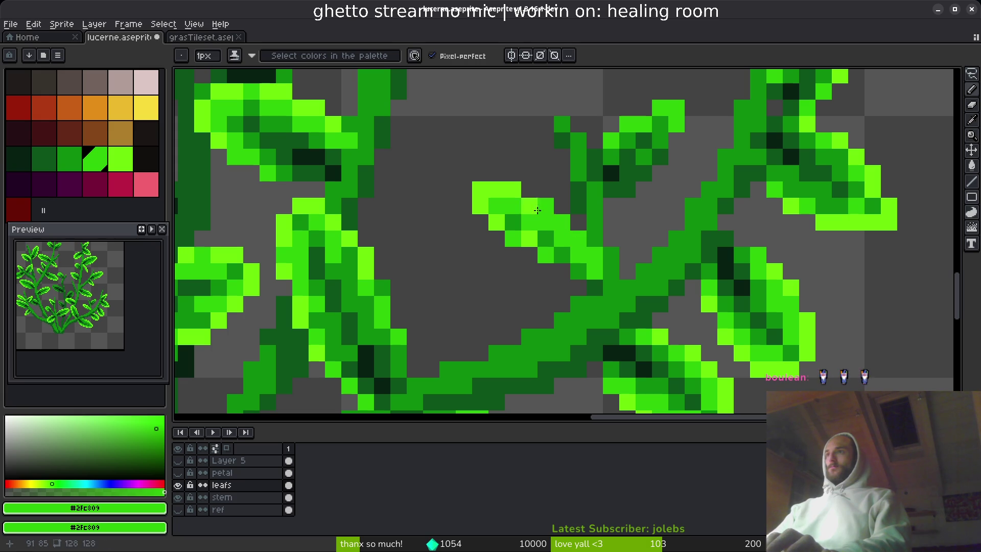
{"action": "scroll", "coordinate": [671, 206], "scroll_direction": "down", "scroll_amount": 5}
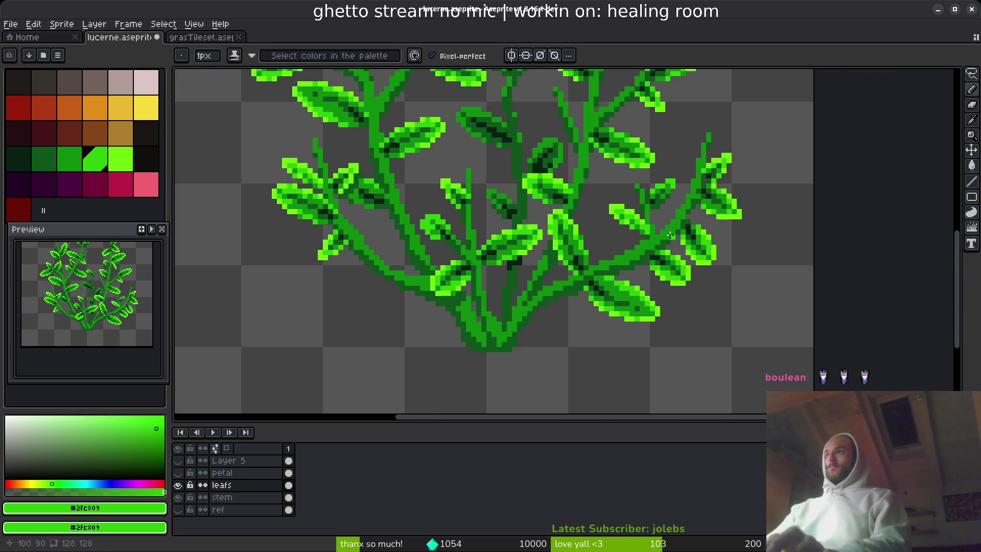
{"action": "key", "text": "ctrl+z"}
Step: Move the copied leaf onto the right-hand branch and commit its position
{"action": "key", "text": "m"}
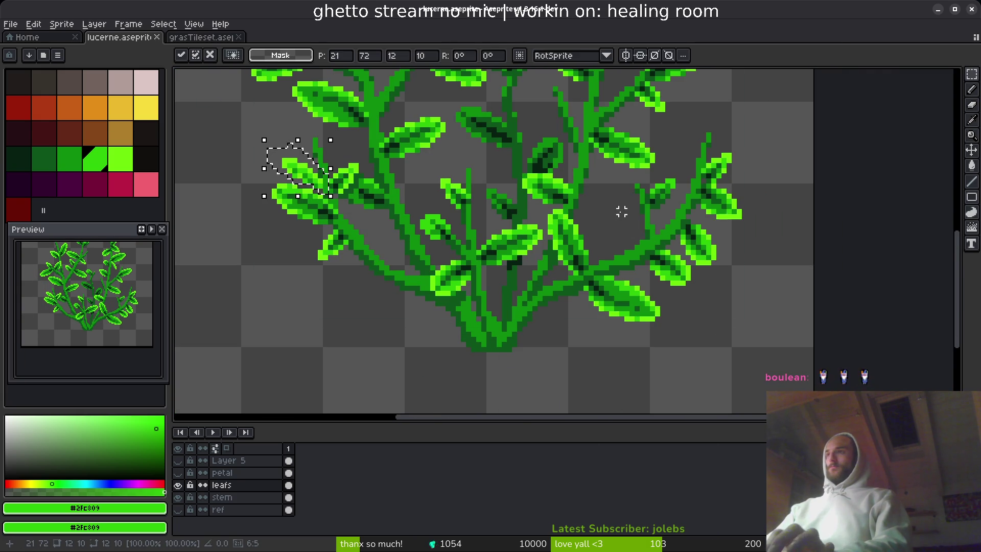
{"action": "scroll", "coordinate": [597, 234], "scroll_direction": "up", "scroll_amount": 3}
{"action": "scroll", "coordinate": [489, 222], "scroll_direction": "down", "scroll_amount": 3}
{"action": "left_click_drag", "start_coordinate": [243, 183], "coordinate": [575, 228]}
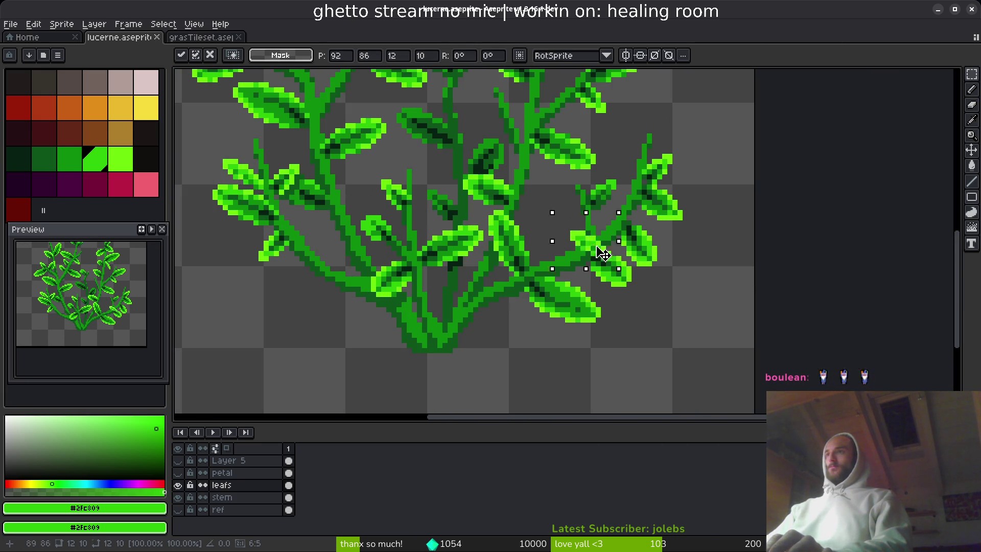
{"action": "scroll", "coordinate": [562, 227], "scroll_direction": "up", "scroll_amount": 4}
{"action": "key", "text": "ctrl+d"}
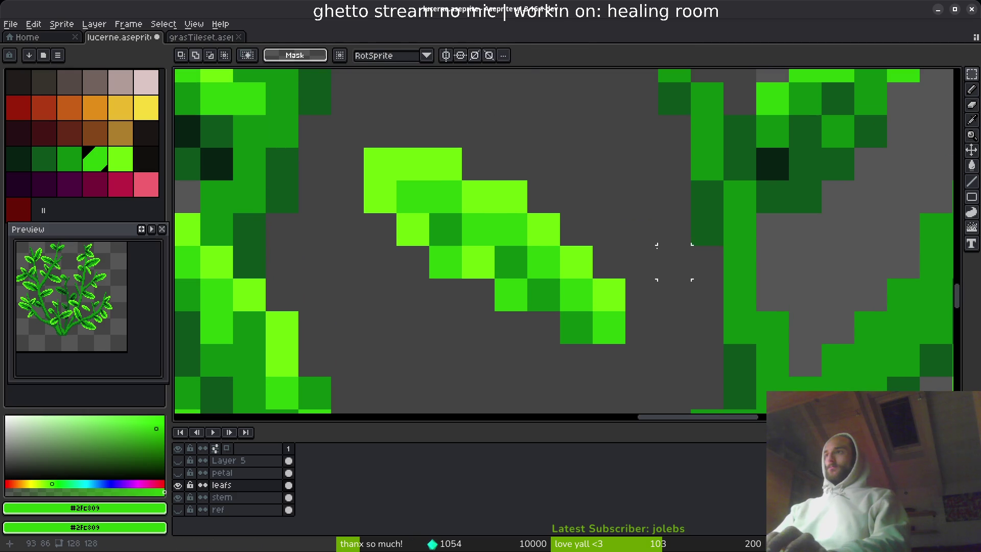
Step: Lasso the moved leaf and replace one of its colours with a darker green
{"action": "key", "text": "q"}
{"action": "mouse_move", "coordinate": [593, 148]}
{"action": "left_mouse_down"}
{"action": "mouse_move", "coordinate": [333, 154]}
{"action": "mouse_move", "coordinate": [660, 358]}
{"action": "mouse_move", "coordinate": [593, 154]}
{"action": "left_mouse_up"}
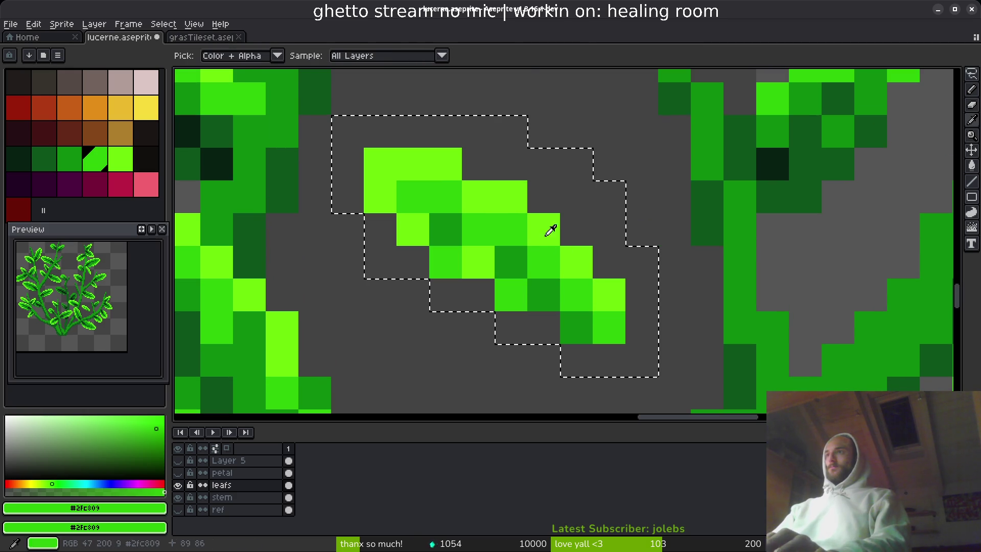
{"action": "left_click", "coordinate": [577, 255]}
{"action": "right_click", "coordinate": [812, 180]}
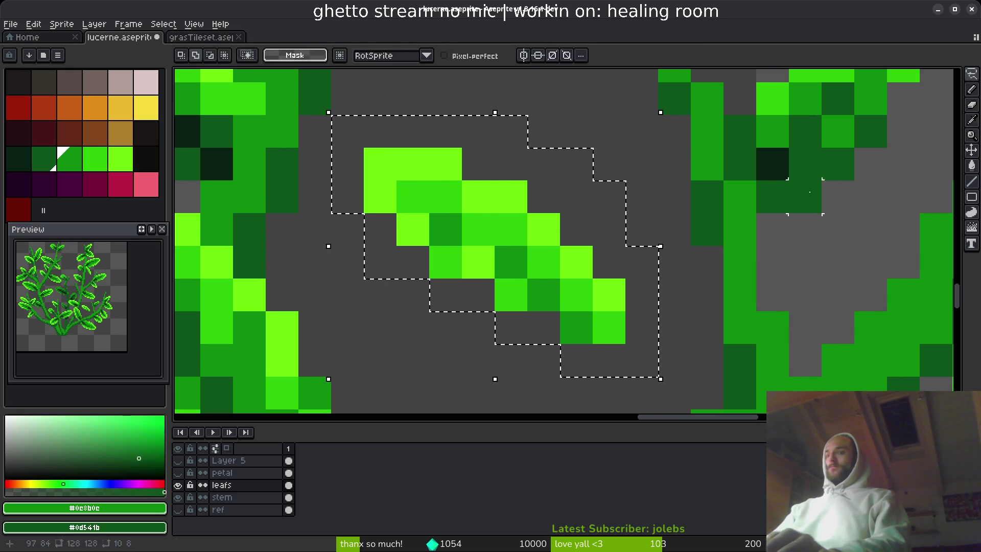
{"action": "key", "text": "shift+r"}
{"action": "left_click", "coordinate": [340, 89]}
Step: Replace the leaf's bright green with a darker green and its lime highlights with green
{"action": "key", "text": "i"}
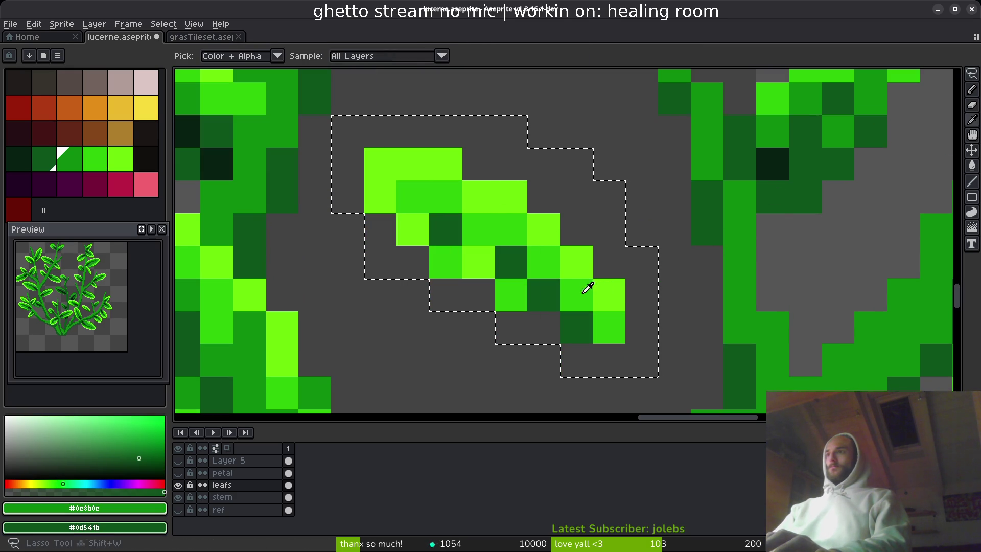
{"action": "left_click", "coordinate": [587, 284]}
{"action": "right_click", "coordinate": [734, 208]}
{"action": "key", "text": "shift+r"}
{"action": "left_click", "coordinate": [340, 88]}
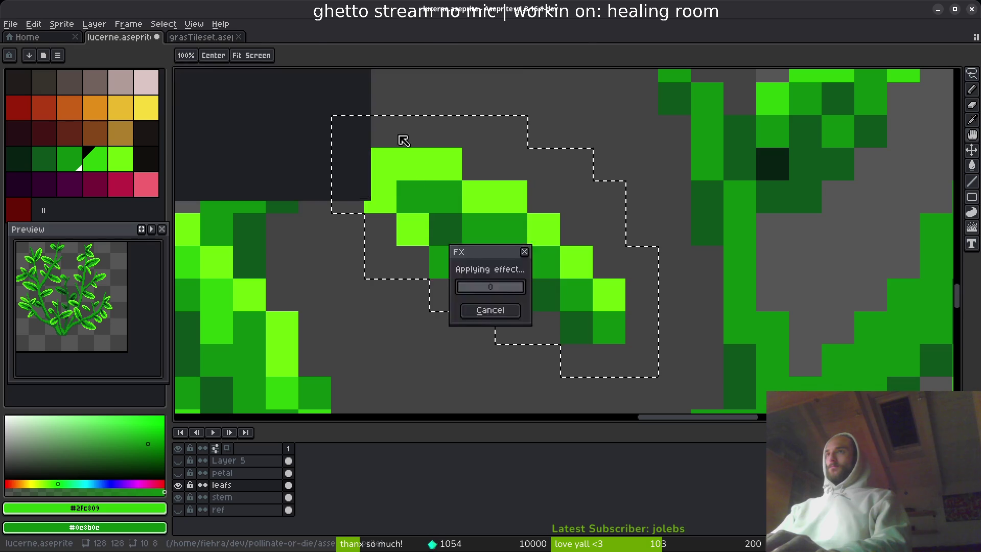
{"action": "left_click", "coordinate": [445, 158]}
{"action": "right_click", "coordinate": [784, 92]}
{"action": "key", "text": "shift+r"}
{"action": "left_click", "coordinate": [340, 89]}
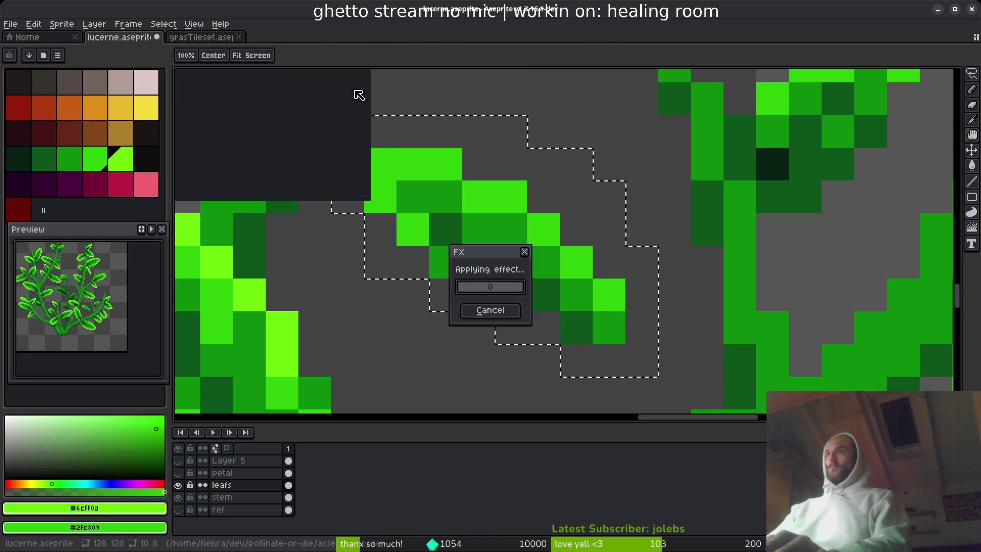
Step: Lasso a leaf on the right branch and nudge it up two pixels
{"action": "key", "text": "shift+w"}
{"action": "scroll", "coordinate": [616, 205], "scroll_direction": "down", "scroll_amount": 2}
{"action": "scroll", "coordinate": [608, 206], "scroll_direction": "down", "scroll_amount": 1}
{"action": "left_click", "coordinate": [597, 206]}
{"action": "mouse_move", "coordinate": [523, 157]}
{"action": "left_mouse_down"}
{"action": "mouse_move", "coordinate": [565, 186]}
{"action": "mouse_move", "coordinate": [593, 174]}
{"action": "left_mouse_up"}
{"action": "scroll", "coordinate": [598, 172], "scroll_direction": "up", "scroll_amount": 3}
{"action": "left_click_drag", "start_coordinate": [664, 250], "coordinate": [671, 214]}
Step: Commit the leaf move and paint a near-black green shadow row beneath the central leaf
{"action": "scroll", "coordinate": [683, 257], "scroll_direction": "down", "scroll_amount": 8}
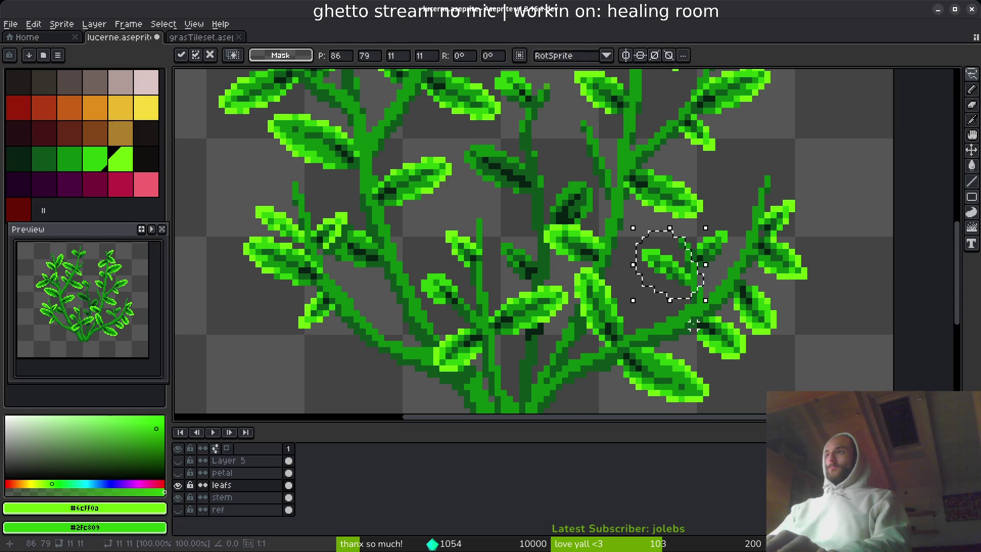
{"action": "key", "text": "ctrl+d"}
{"action": "scroll", "coordinate": [681, 329], "scroll_direction": "down", "scroll_amount": 2}
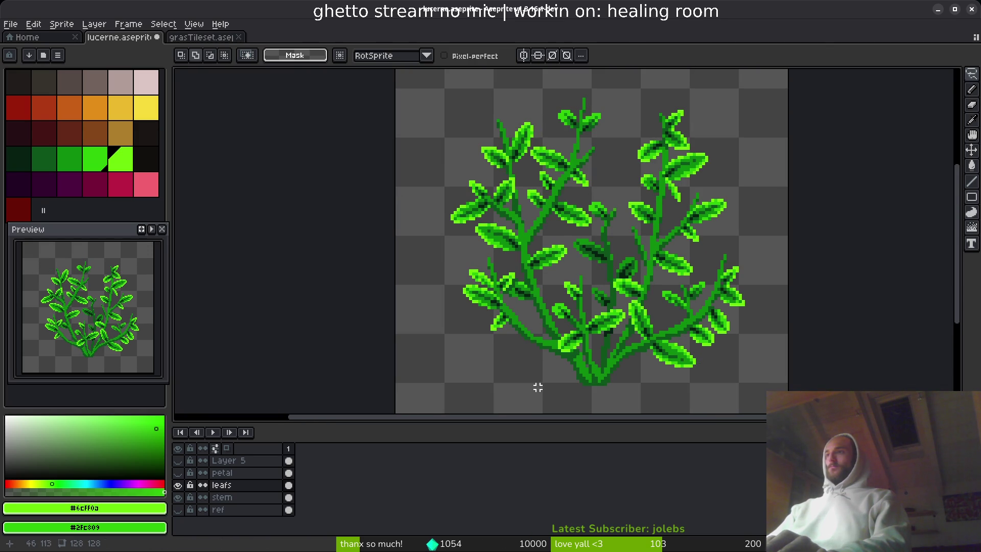
{"action": "scroll", "coordinate": [587, 369], "scroll_direction": "up", "scroll_amount": 3}
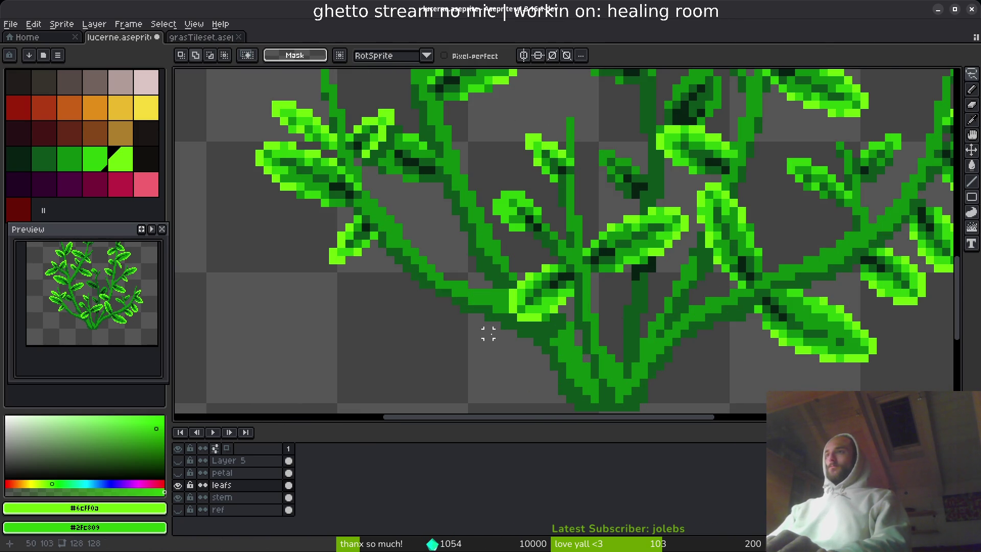
{"action": "key", "text": "b"}
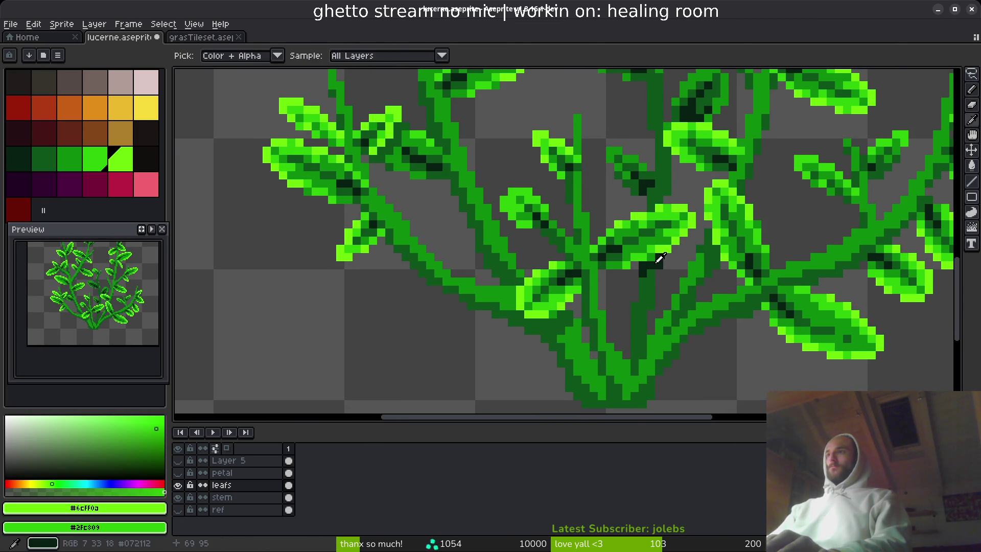
{"action": "left_click", "coordinate": [652, 258], "text": "alt"}
{"action": "scroll", "coordinate": [653, 259], "scroll_direction": "up", "scroll_amount": 5}
{"action": "left_click_drag", "start_coordinate": [527, 303], "coordinate": [443, 301]}
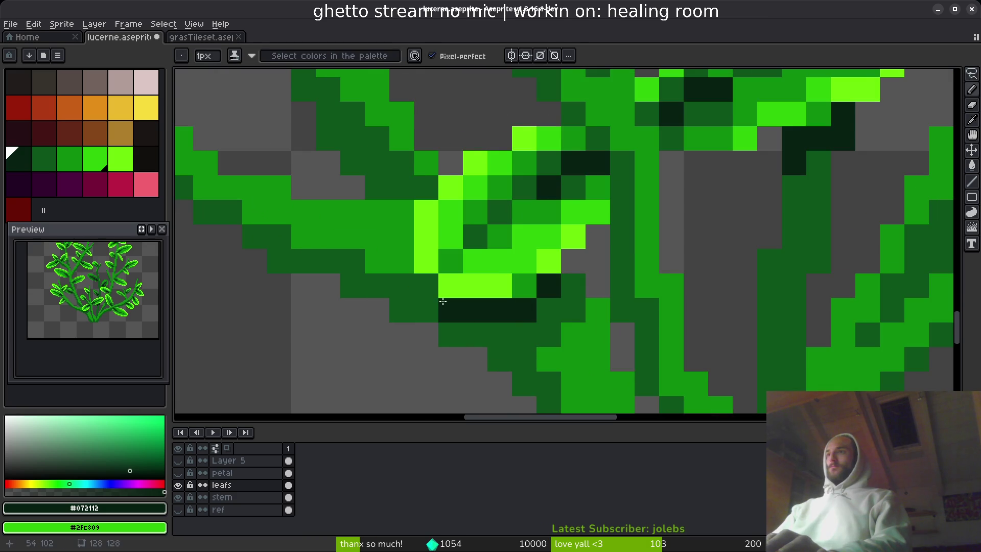
Step: Darken a line of pixels down the stem with near-black green
{"action": "scroll", "coordinate": [568, 347], "scroll_direction": "down", "scroll_amount": 6}
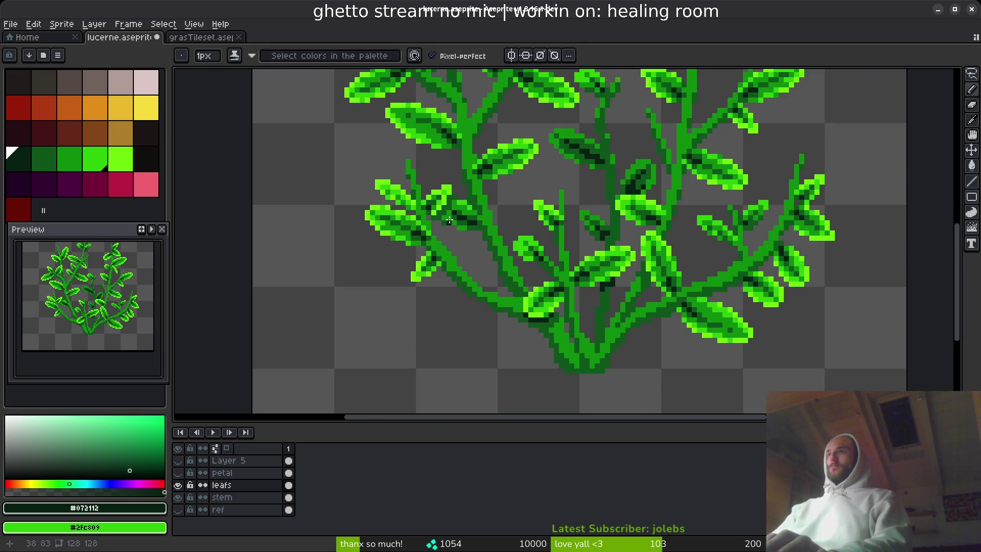
{"action": "scroll", "coordinate": [525, 278], "scroll_direction": "up", "scroll_amount": 3}
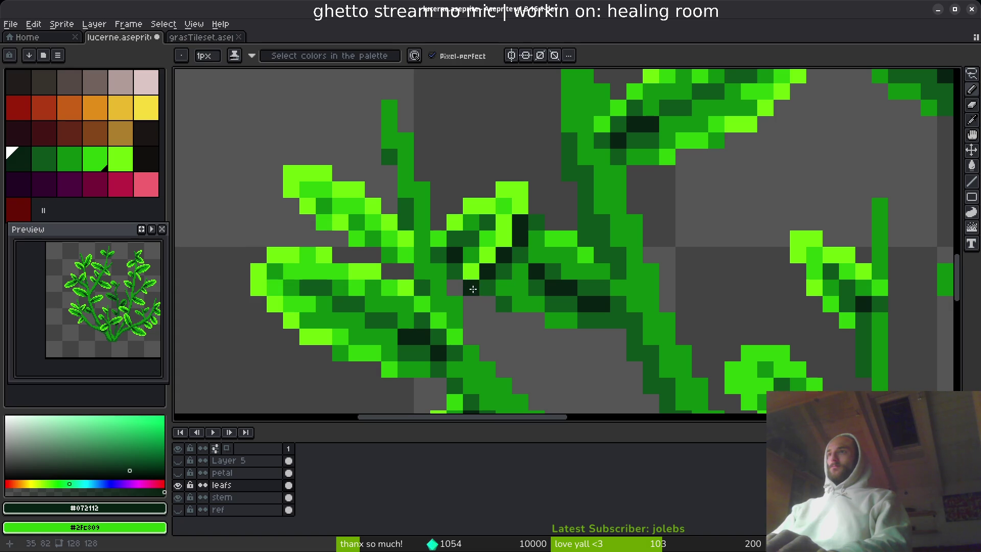
{"action": "scroll", "coordinate": [473, 289], "scroll_direction": "down", "scroll_amount": 3}
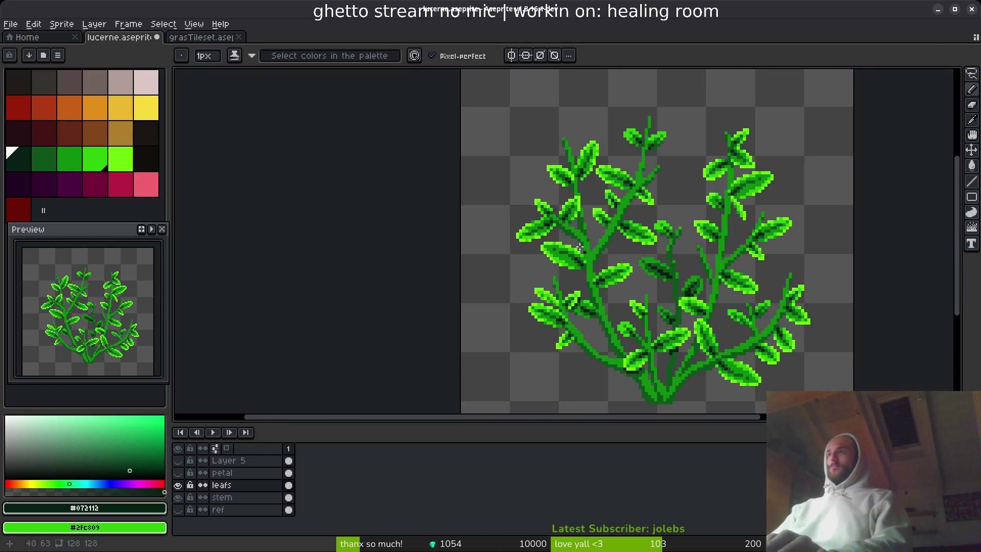
{"action": "scroll", "coordinate": [579, 204], "scroll_direction": "up", "scroll_amount": 3}
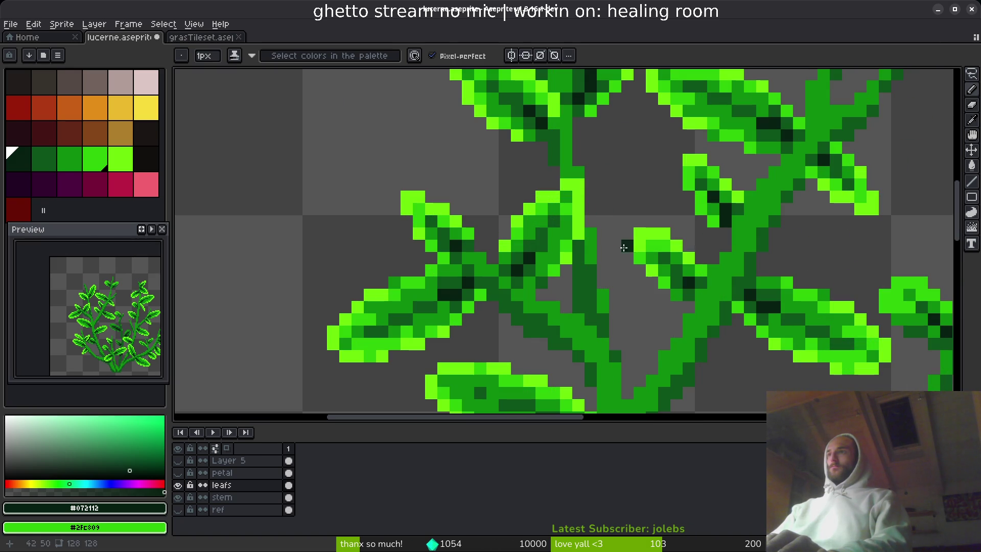
{"action": "left_click", "coordinate": [589, 245], "text": "alt"}
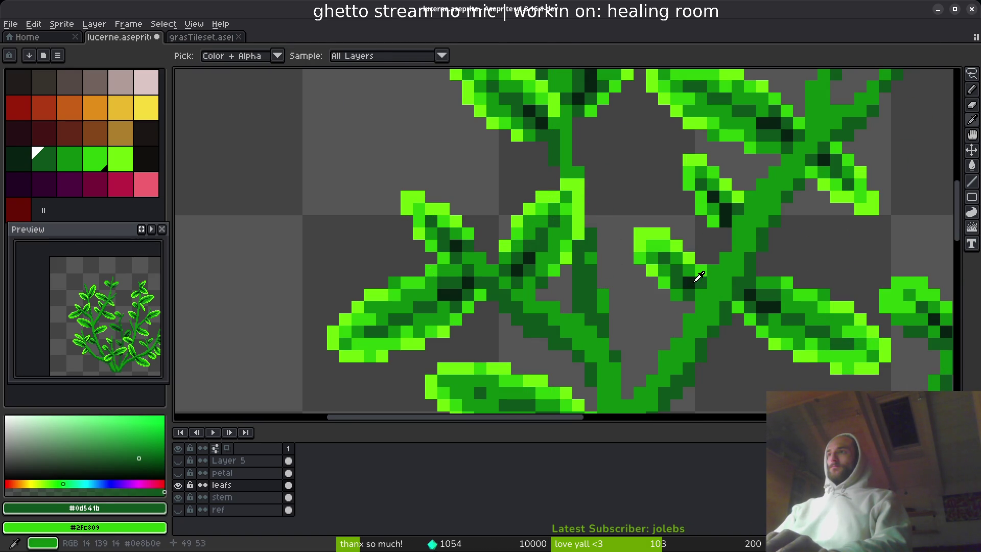
{"action": "left_click", "coordinate": [695, 280], "text": "alt"}
{"action": "scroll", "coordinate": [511, 220], "scroll_direction": "up", "scroll_amount": 2}
{"action": "mouse_move", "coordinate": [642, 229]}
{"action": "left_mouse_down"}
{"action": "mouse_move", "coordinate": [617, 278]}
{"action": "mouse_move", "coordinate": [624, 312]}
{"action": "mouse_move", "coordinate": [639, 259]}
{"action": "left_mouse_up"}
{"action": "left_click", "coordinate": [646, 254], "text": "alt"}
{"action": "left_click", "coordinate": [662, 305]}
Step: Pan the view across to inspect the upper branches
{"action": "scroll", "coordinate": [680, 340], "scroll_direction": "down", "scroll_amount": 5}
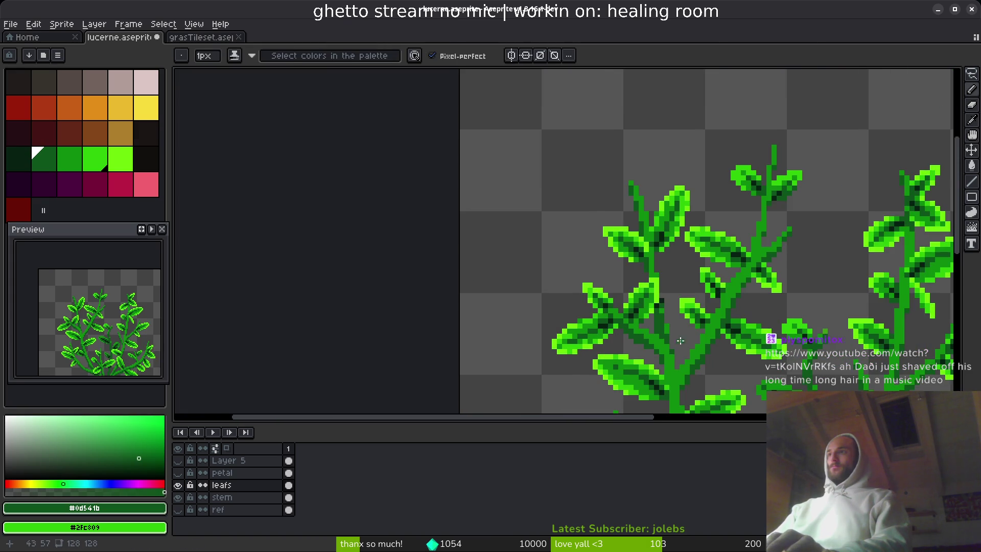
{"action": "left_click_drag", "start_coordinate": [681, 340], "coordinate": [548, 295]}
{"action": "left_click_drag", "start_coordinate": [605, 280], "coordinate": [571, 274]}
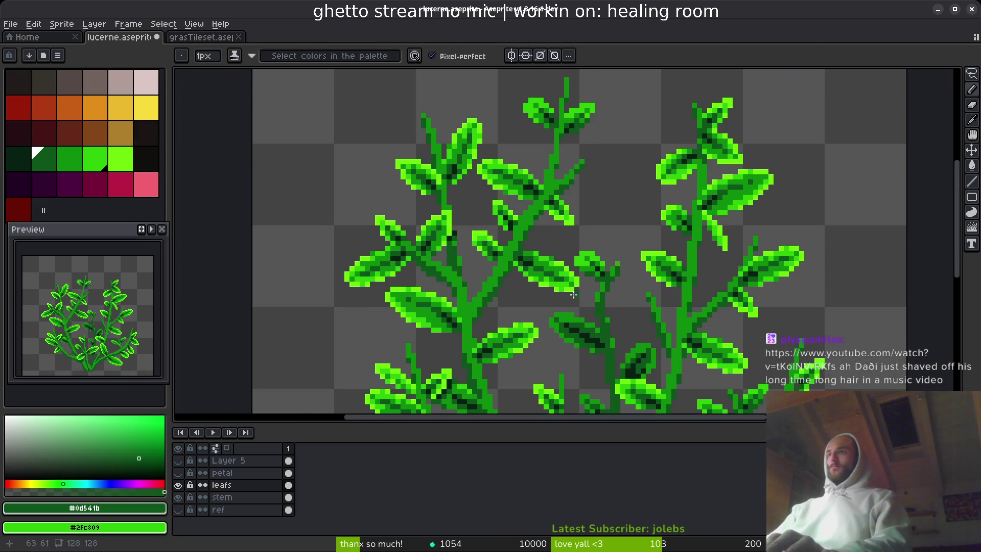
{"action": "scroll", "coordinate": [504, 232], "scroll_direction": "up", "scroll_amount": 5}
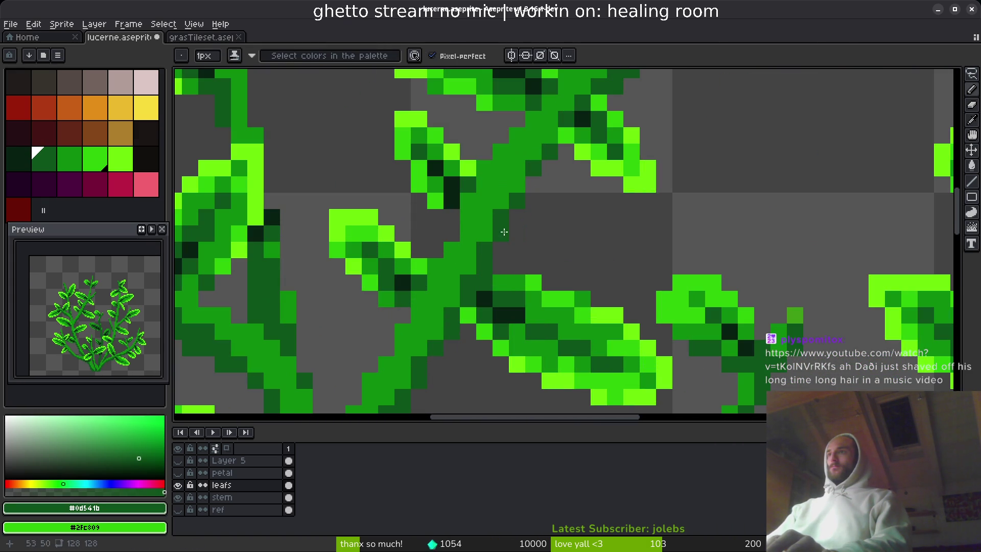
{"action": "scroll", "coordinate": [469, 200], "scroll_direction": "down", "scroll_amount": 3}
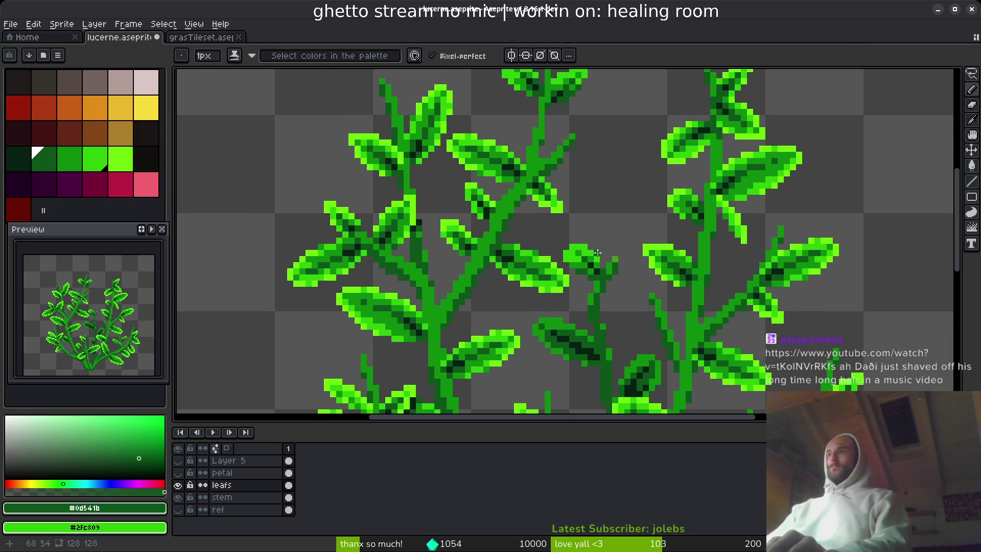
{"action": "scroll", "coordinate": [490, 240], "scroll_direction": "down", "scroll_amount": 3}
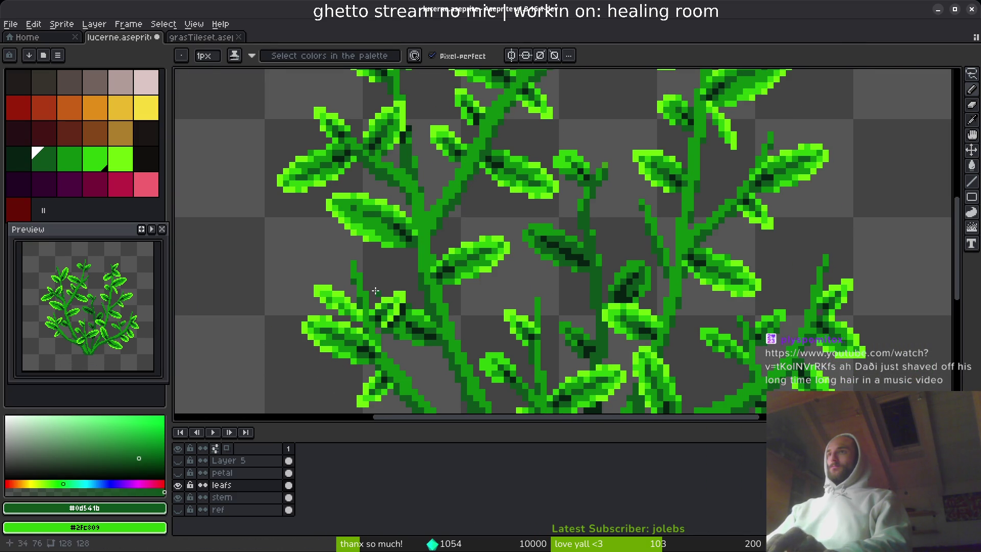
{"action": "scroll", "coordinate": [500, 276], "scroll_direction": "down", "scroll_amount": 2}
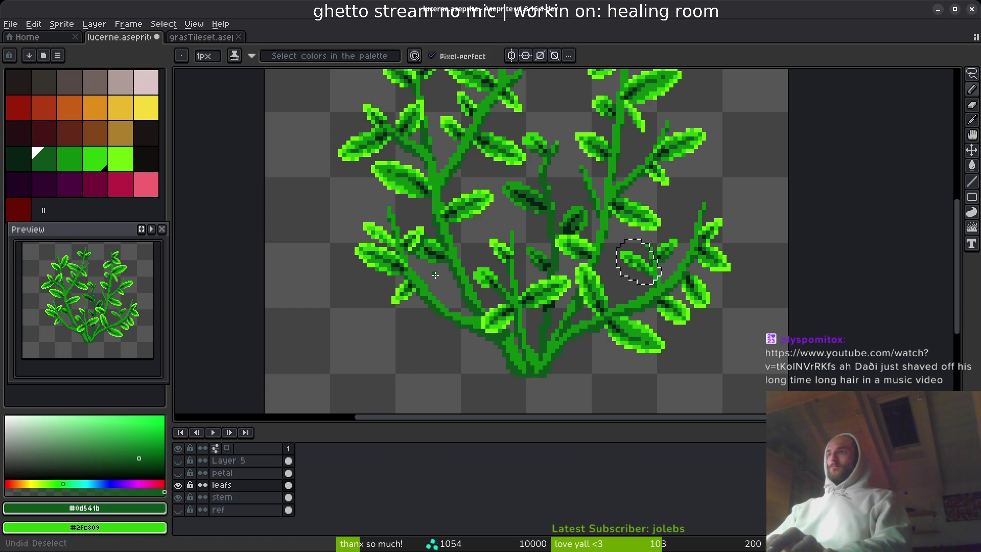
Step: On the stem layer, add a near-black pixel to the stem and toggle the layer to compare
{"action": "left_click", "coordinate": [288, 498]}
{"action": "scroll", "coordinate": [523, 322], "scroll_direction": "up", "scroll_amount": 1}
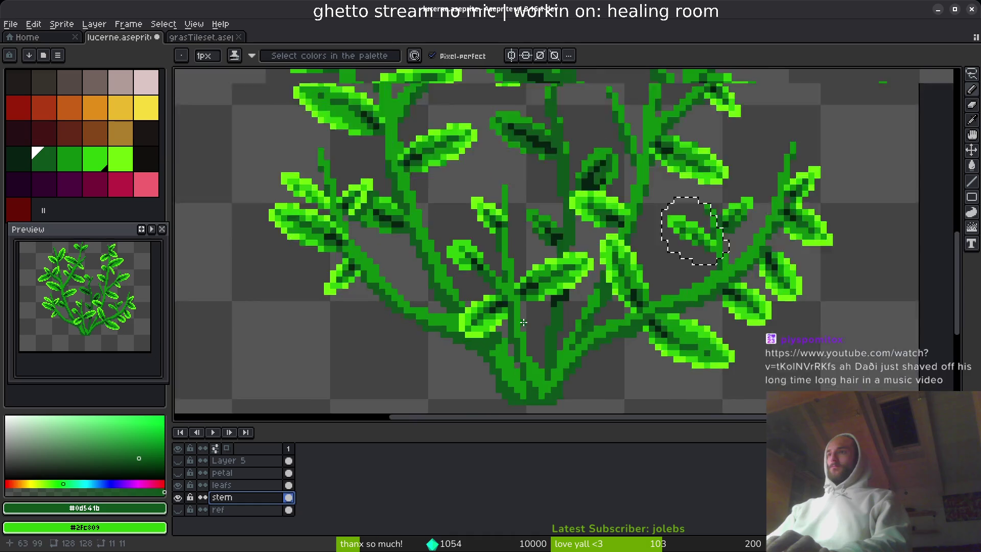
{"action": "scroll", "coordinate": [523, 322], "scroll_direction": "up", "scroll_amount": 1}
{"action": "scroll", "coordinate": [524, 315], "scroll_direction": "up", "scroll_amount": 1}
{"action": "left_click", "coordinate": [525, 310], "text": "alt"}
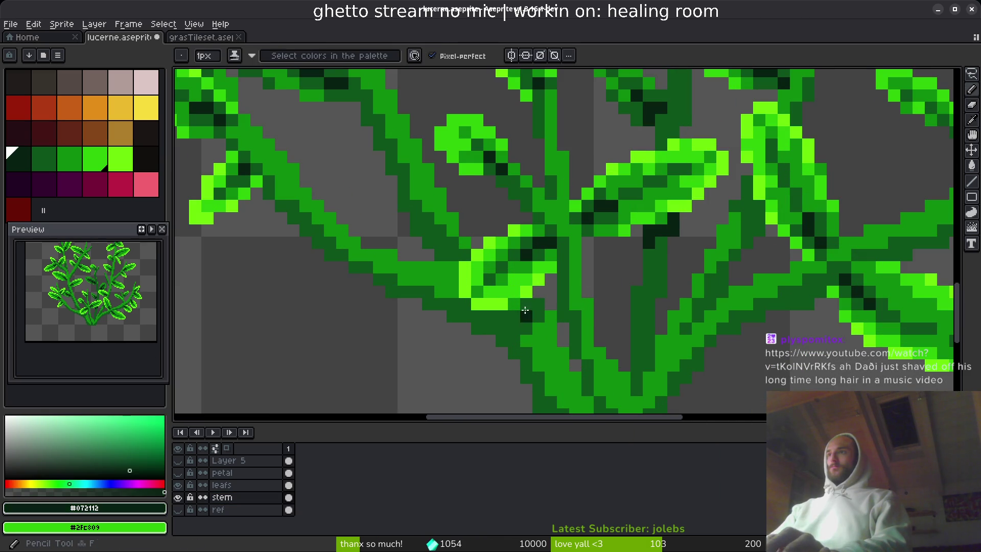
{"action": "left_click", "coordinate": [526, 304]}
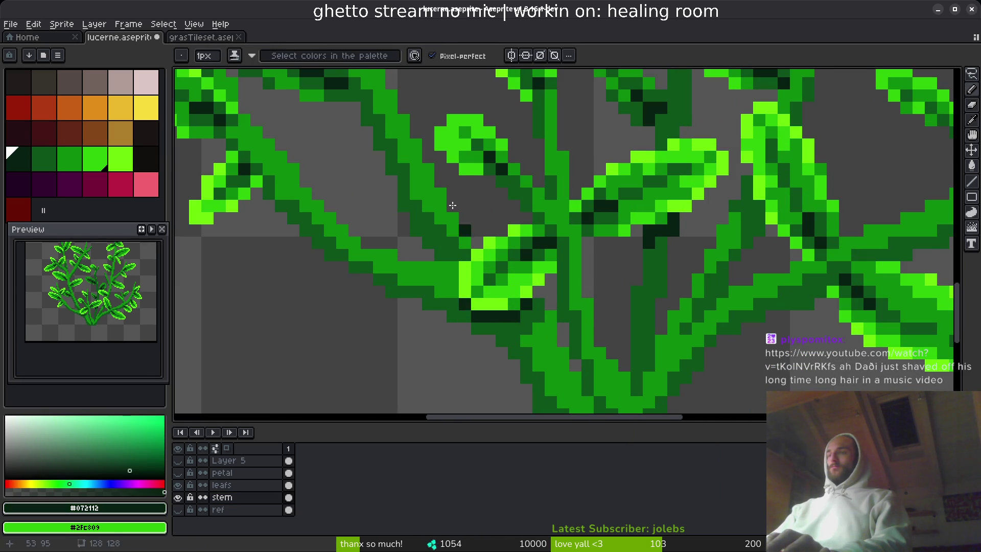
{"action": "scroll", "coordinate": [453, 205], "scroll_direction": "up", "scroll_amount": 3}
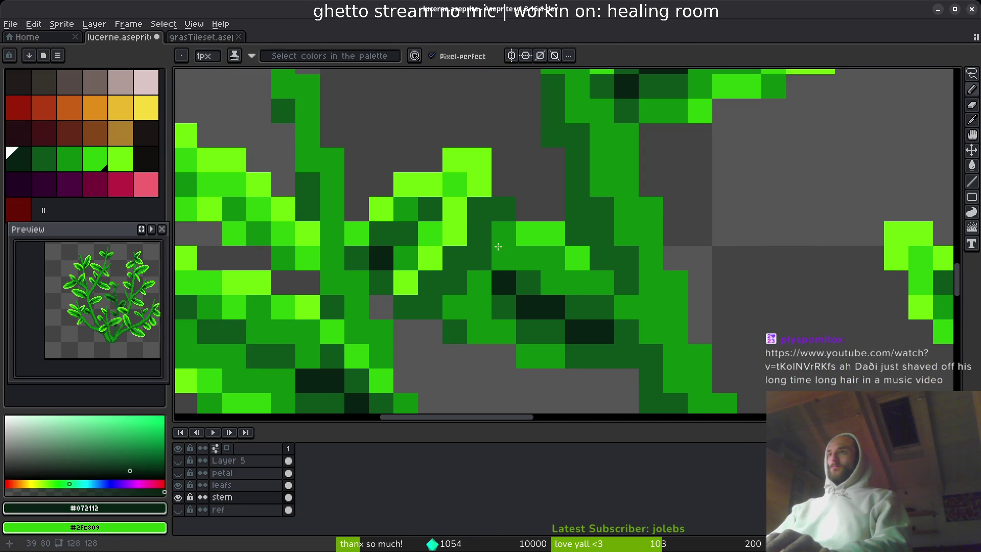
{"action": "left_click", "coordinate": [246, 501]}
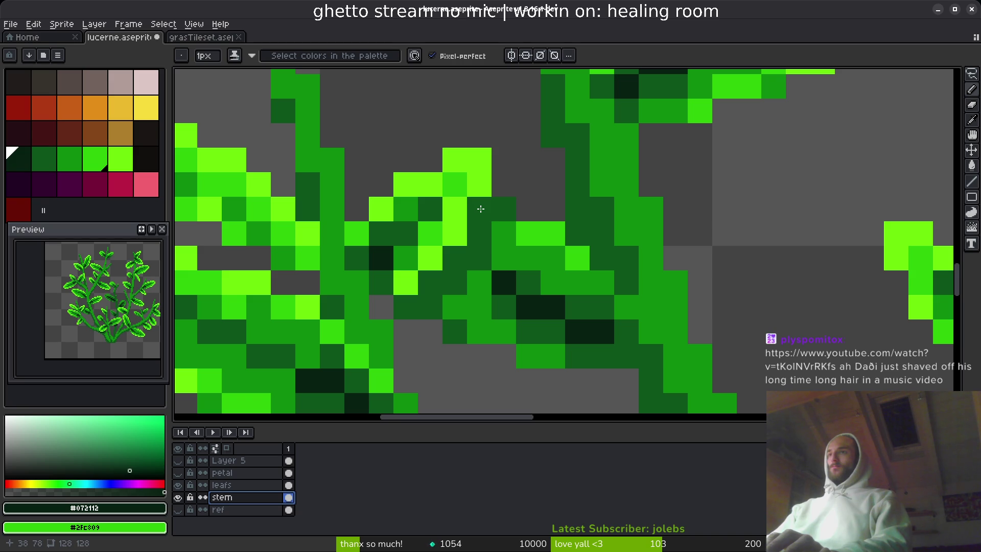
{"action": "left_click", "coordinate": [178, 497]}
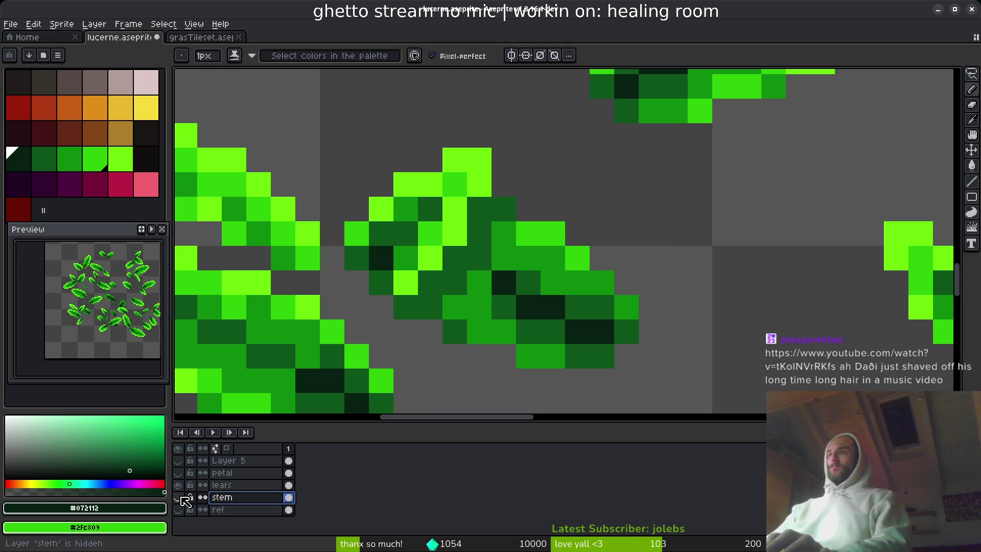
{"action": "left_click", "coordinate": [178, 498]}
Step: Paint three dark shading pixels on the leafs layer, checking against the petal layer
{"action": "left_click", "coordinate": [225, 485]}
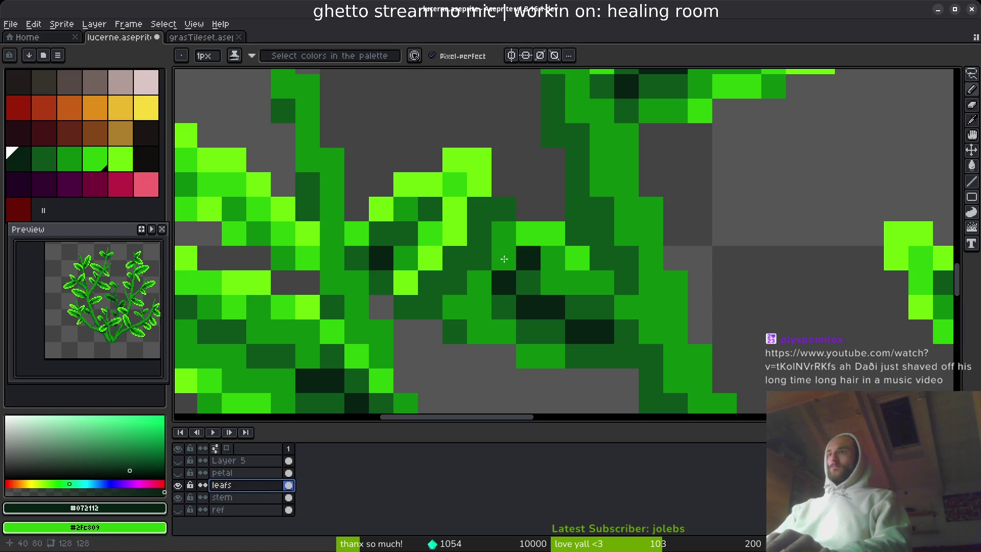
{"action": "left_click", "coordinate": [479, 209]}
{"action": "left_click", "coordinate": [479, 233]}
{"action": "left_click", "coordinate": [430, 282]}
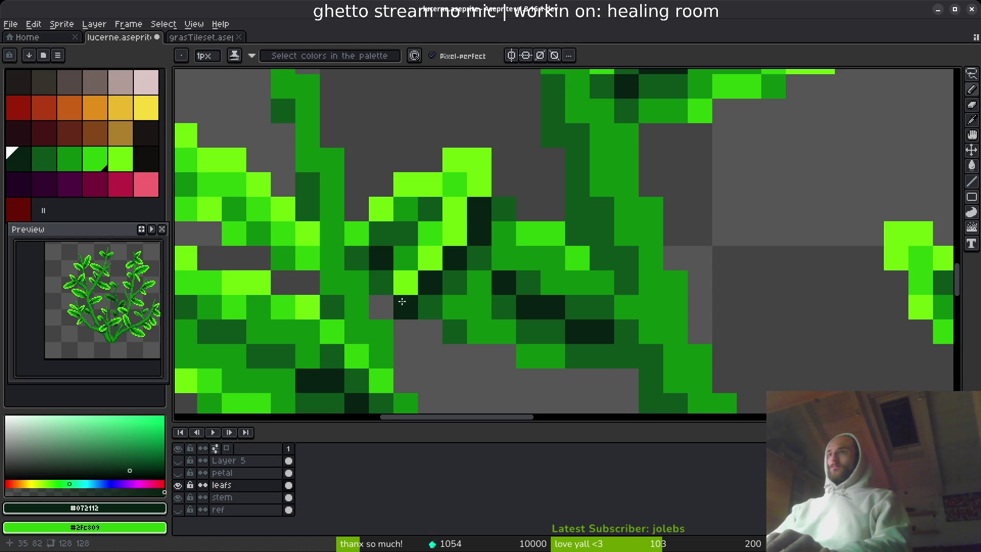
{"action": "left_click", "coordinate": [181, 474]}
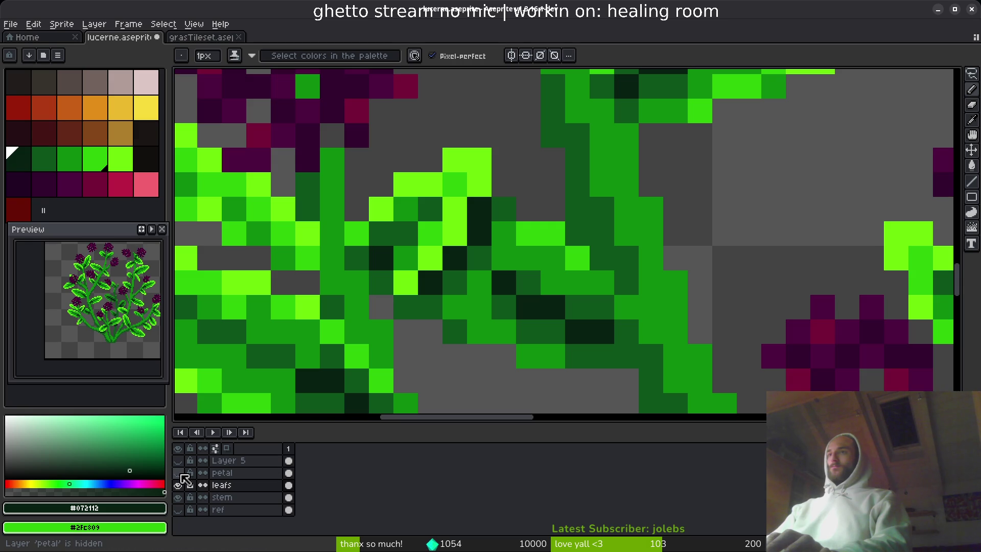
{"action": "left_click", "coordinate": [181, 474]}
Step: Touch up a stem pixel with dark green #0d541b and save lucerne.aseprite
{"action": "left_click", "coordinate": [225, 497]}
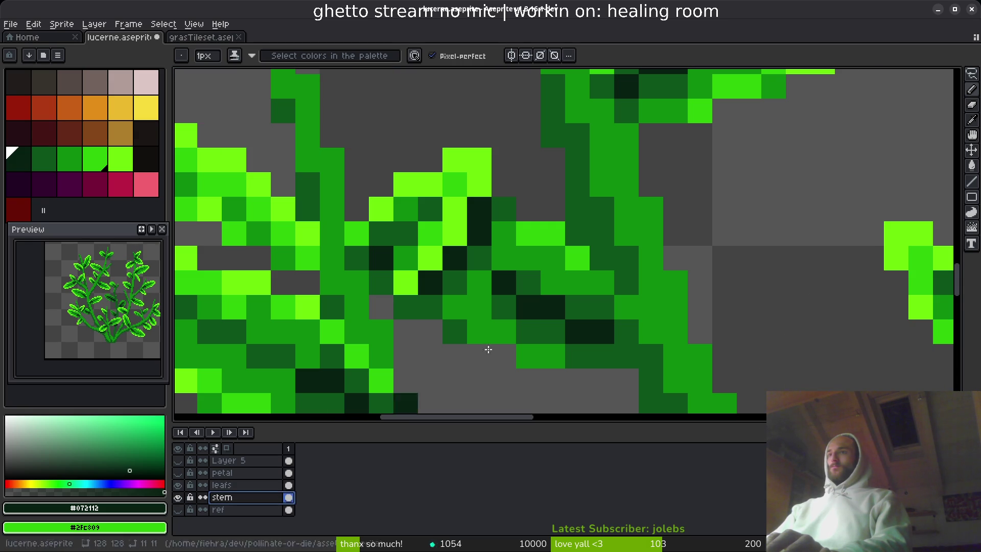
{"action": "scroll", "coordinate": [611, 328], "scroll_direction": "down", "scroll_amount": 5}
{"action": "scroll", "coordinate": [611, 328], "scroll_direction": "up", "scroll_amount": 5}
{"action": "left_click", "coordinate": [575, 190]}
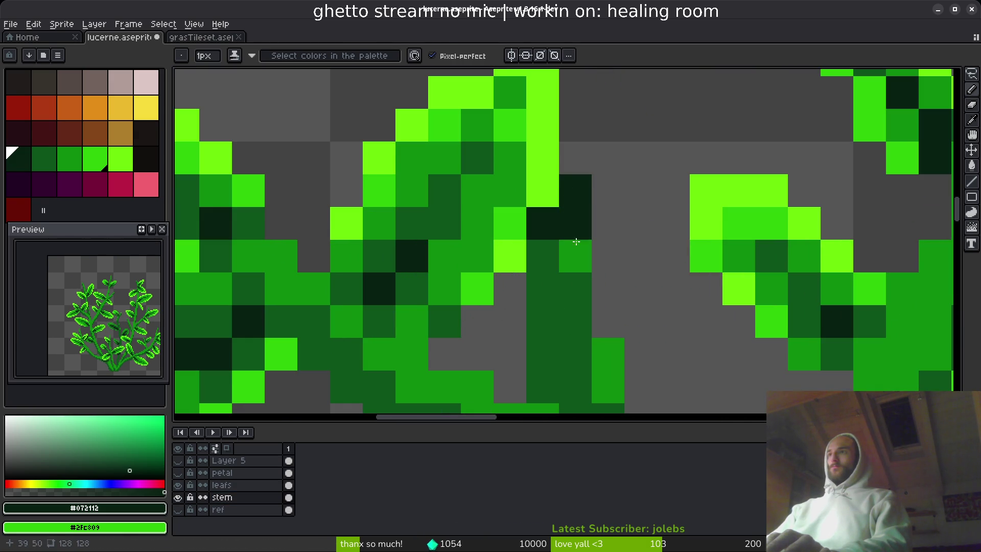
{"action": "left_click", "coordinate": [575, 224], "text": "alt"}
{"action": "scroll", "coordinate": [578, 330], "scroll_direction": "down", "scroll_amount": 5}
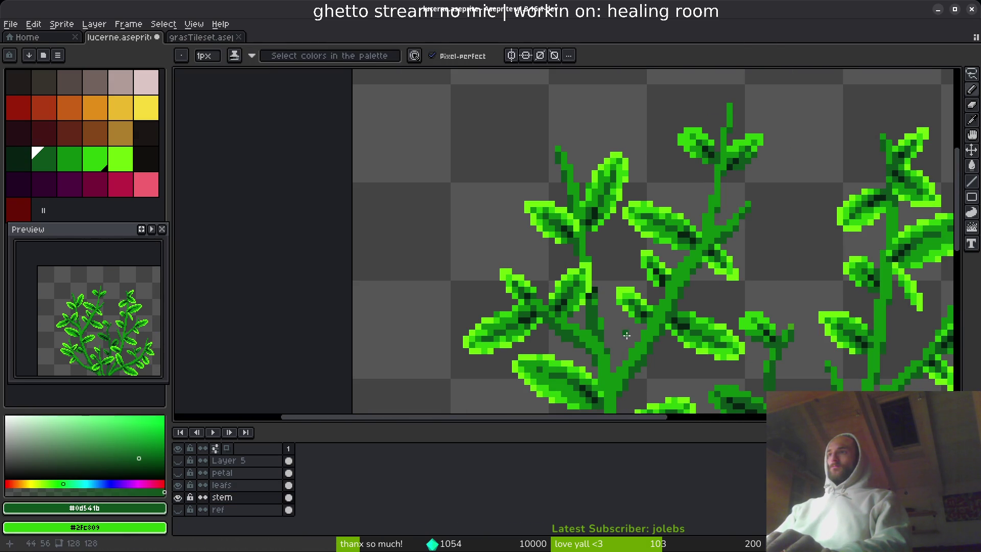
{"action": "scroll", "coordinate": [578, 329], "scroll_direction": "up", "scroll_amount": 3}
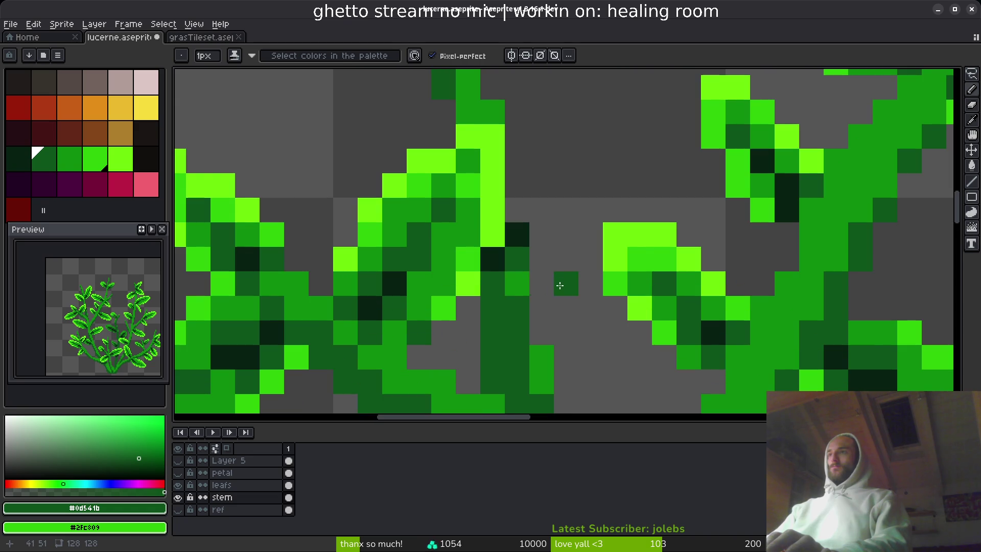
{"action": "scroll", "coordinate": [557, 302], "scroll_direction": "down", "scroll_amount": 4}
{"action": "scroll", "coordinate": [558, 303], "scroll_direction": "right", "scroll_amount": 6}
{"action": "key", "text": "ctrl+s"}
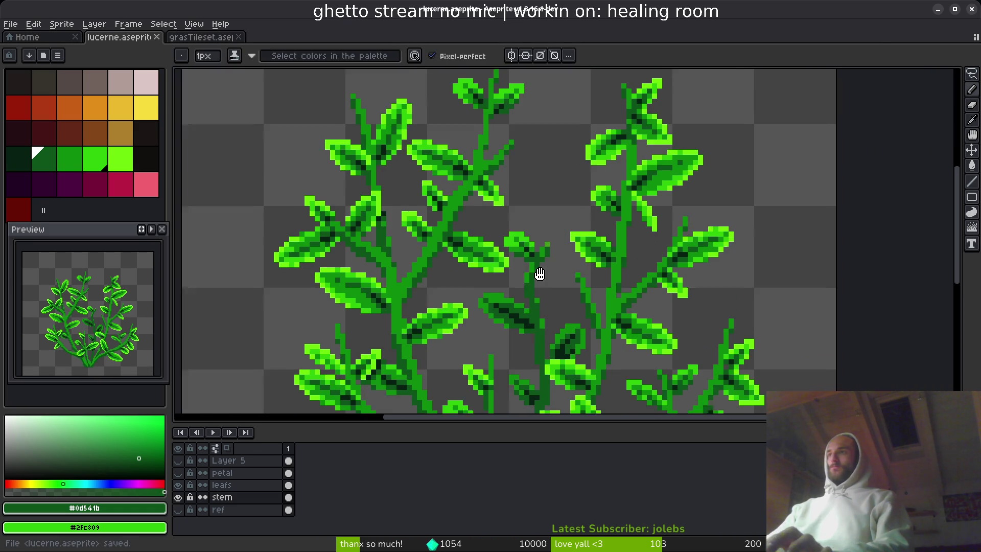
{"action": "key", "text": "alt+Tab"}
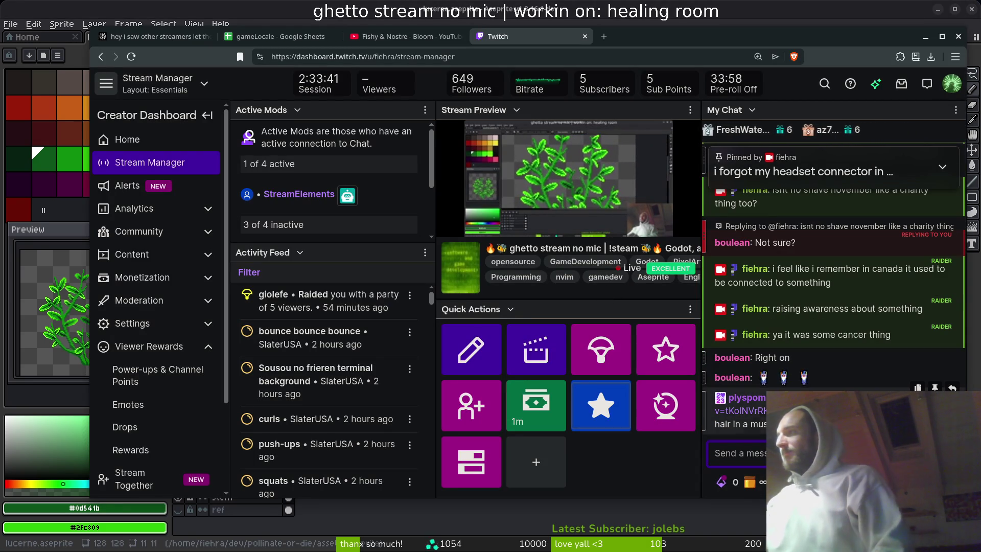
Step: Open the viewer's user card in chat and follow their YouTube music video link
{"action": "left_click", "coordinate": [746, 397]}
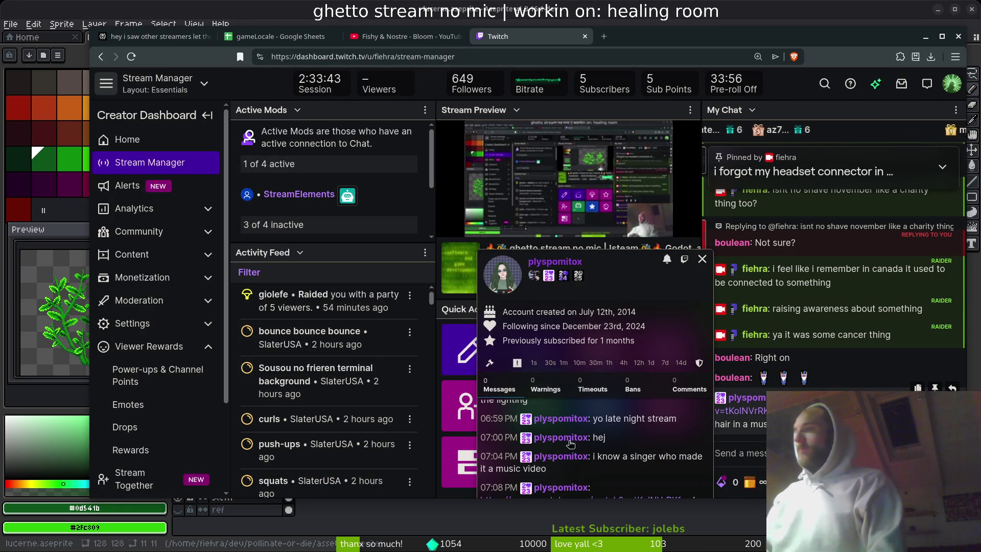
{"action": "left_click", "coordinate": [741, 410]}
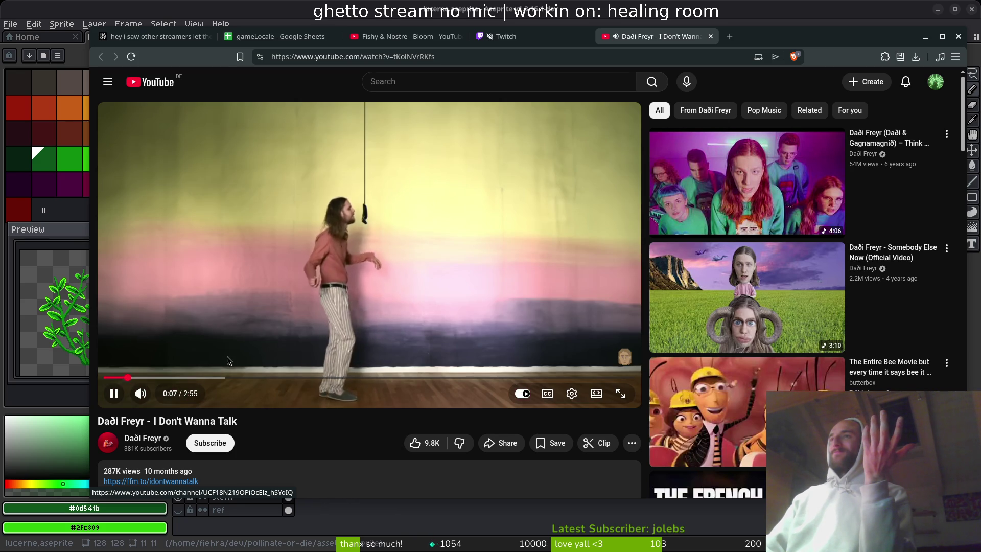
Step: Skip the 'I Don't Wanna Talk' video ahead to about 2:38, pause it, and return to Twitch
{"action": "mouse_move", "coordinate": [225, 378]}
{"action": "left_mouse_down"}
{"action": "mouse_move", "coordinate": [213, 378]}
{"action": "mouse_move", "coordinate": [467, 378]}
{"action": "left_mouse_up"}
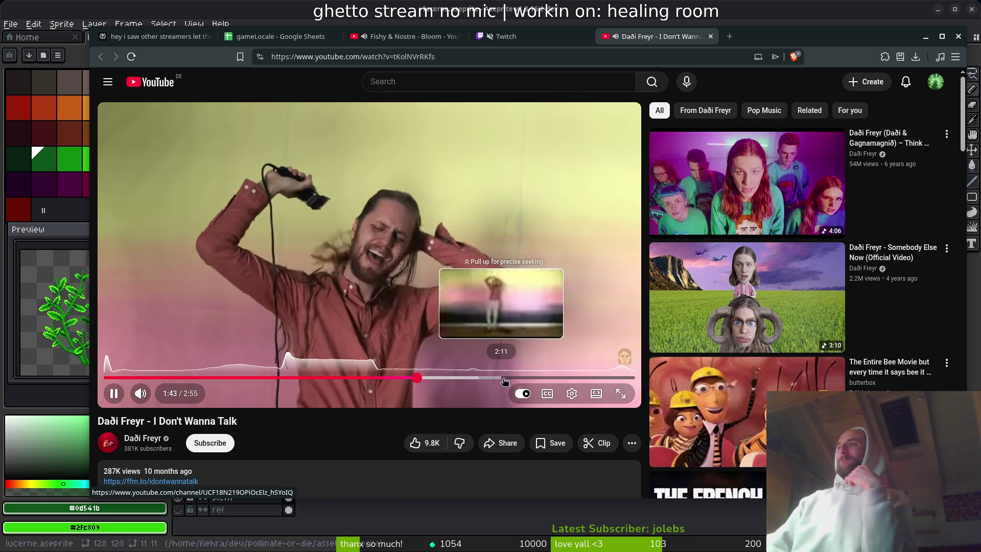
{"action": "left_click_drag", "start_coordinate": [504, 381], "coordinate": [586, 378]}
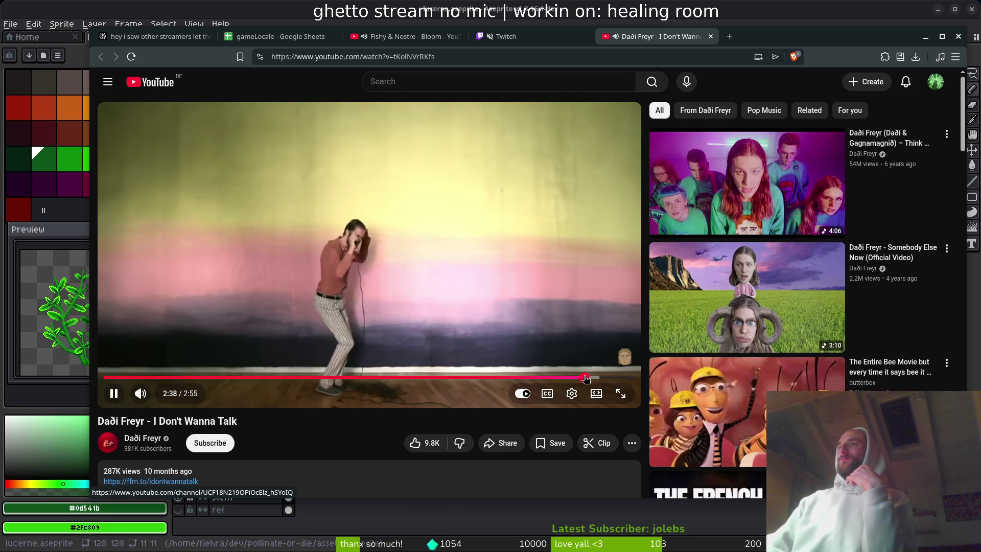
{"action": "left_click", "coordinate": [445, 203]}
{"action": "left_click", "coordinate": [503, 36]}
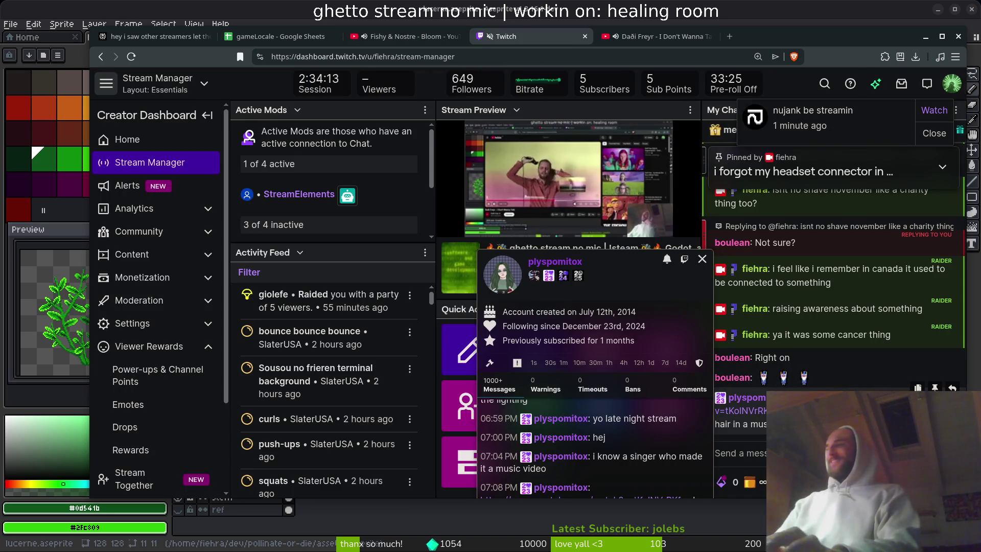
Step: Begin a chat reply 'hes got', read the viewer card's full message, then close it
{"action": "left_click", "coordinate": [738, 453]}
{"action": "type", "text": "hes got"}
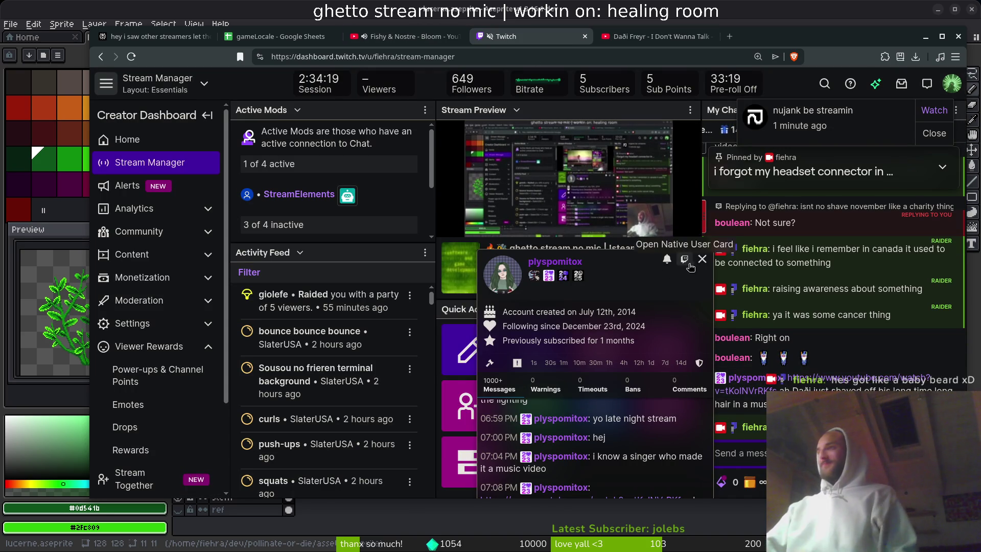
{"action": "left_click_drag", "start_coordinate": [698, 295], "coordinate": [699, 255]}
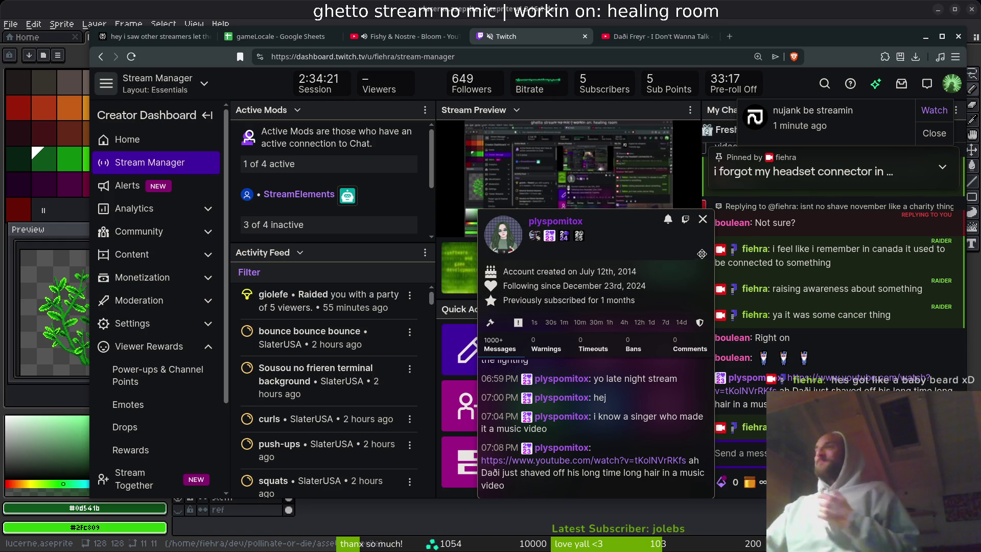
{"action": "key", "text": "Escape"}
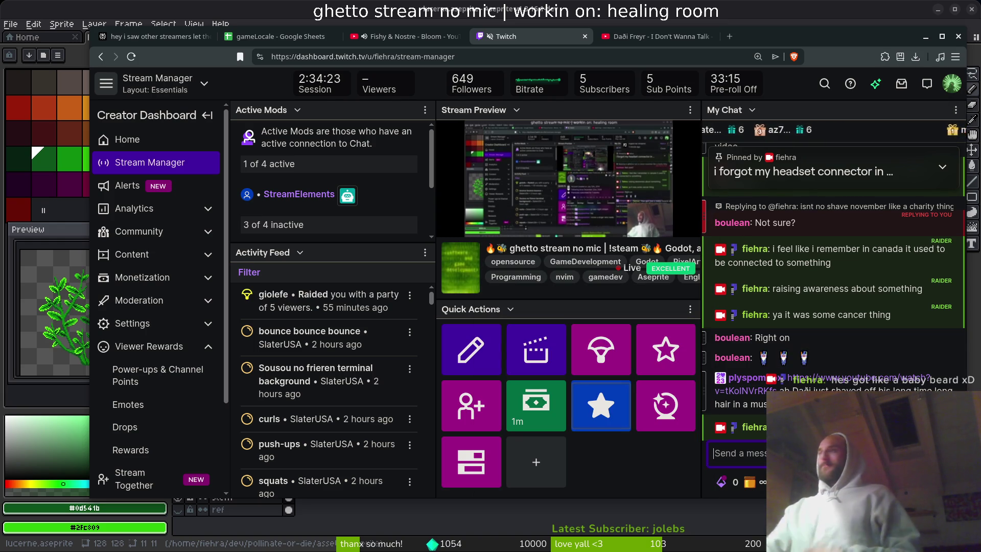
Step: Send 'ok peeps', 'imma have to head out here' and 'lets find raidtarget', then open the raid picker
{"action": "type", "text": "ok peeps"}
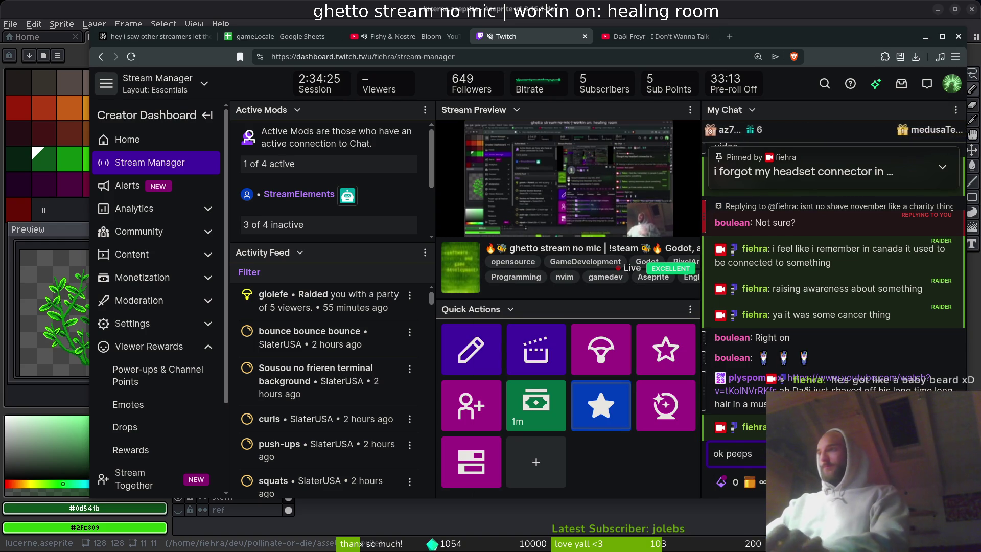
{"action": "key", "text": "Return"}
{"action": "type", "text": "imma have t"}
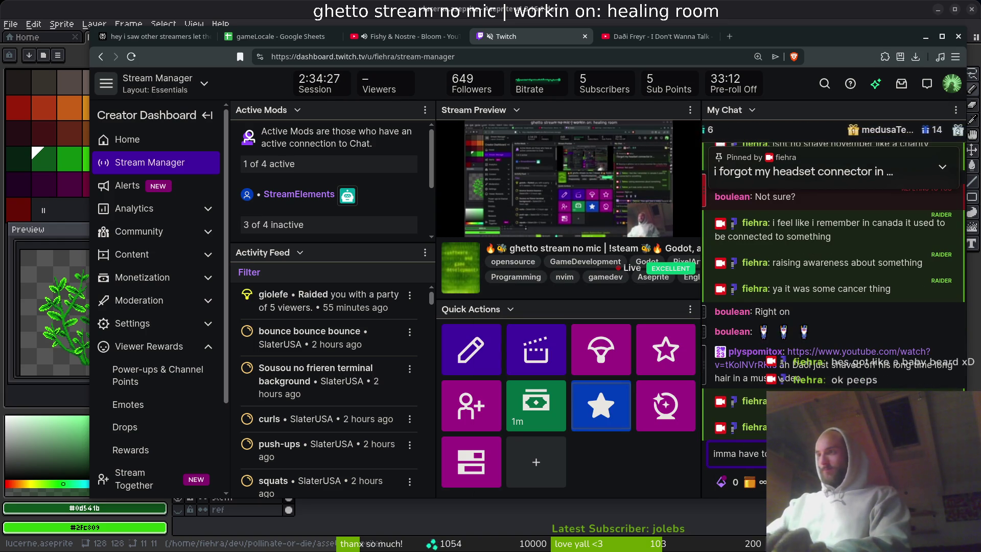
{"action": "key", "text": "Return"}
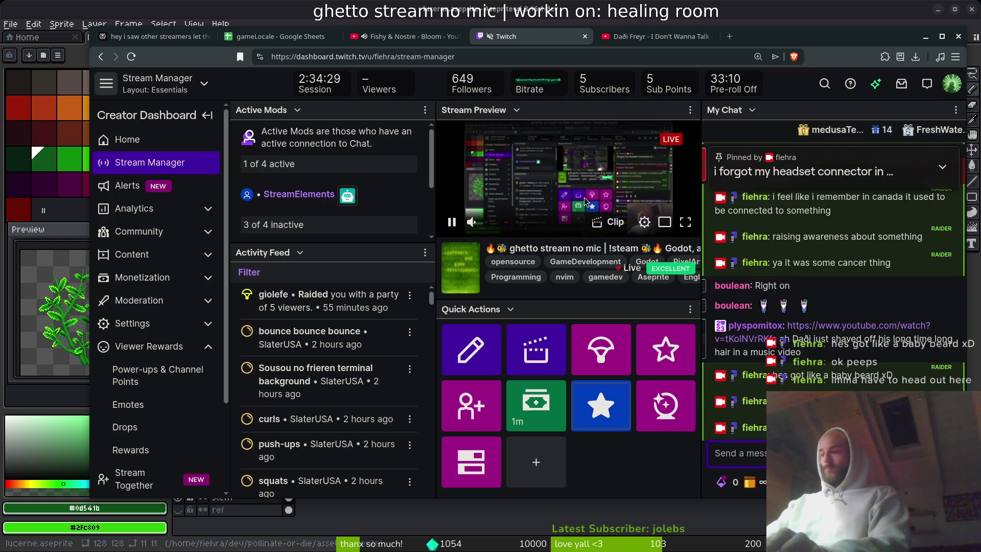
{"action": "type", "text": "lets find rad"}
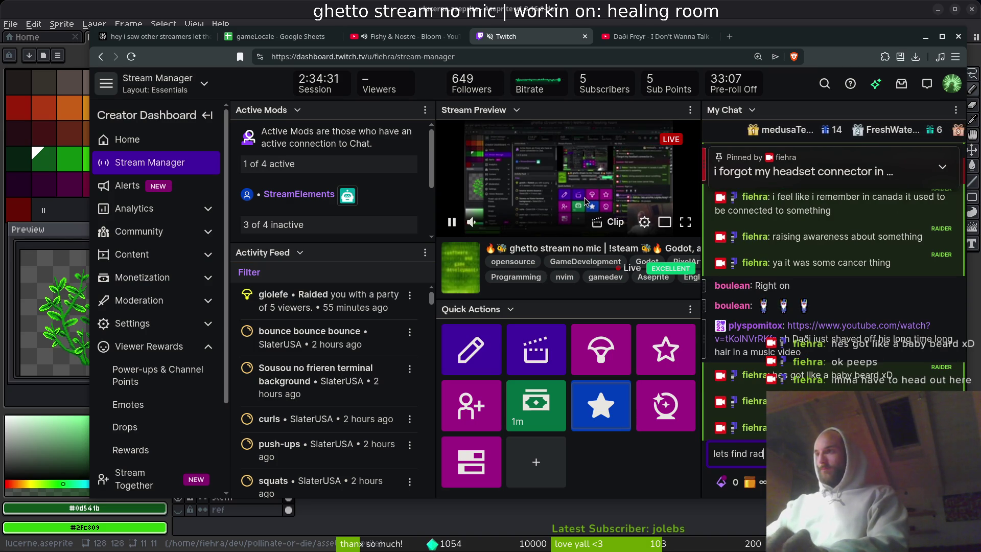
{"action": "type", "text": "idtarget"}
{"action": "key", "text": "Return"}
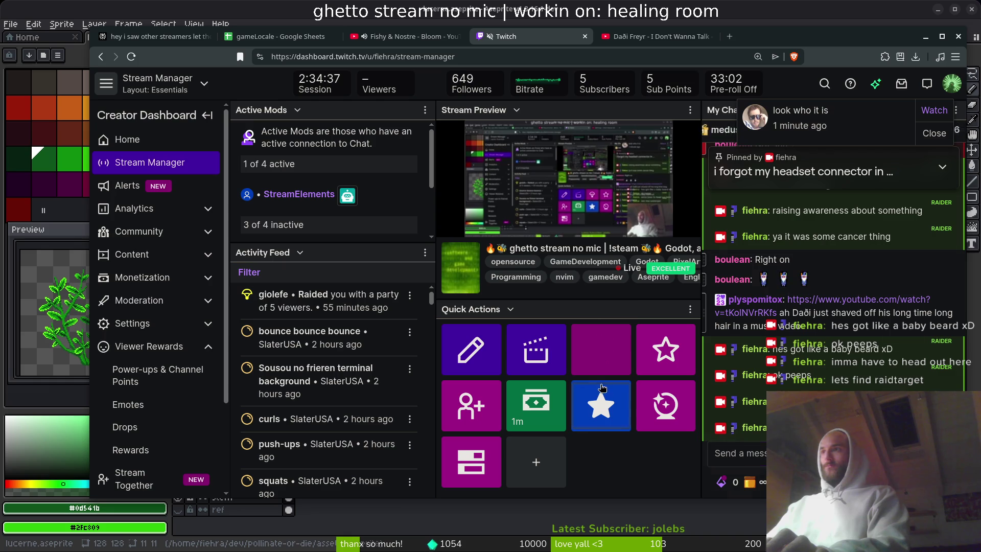
{"action": "left_click", "coordinate": [606, 349]}
Step: Open the Twitch stream manager dashboard in a new browser tab
{"action": "left_click", "coordinate": [730, 36]}
{"action": "type", "text": "dash"}
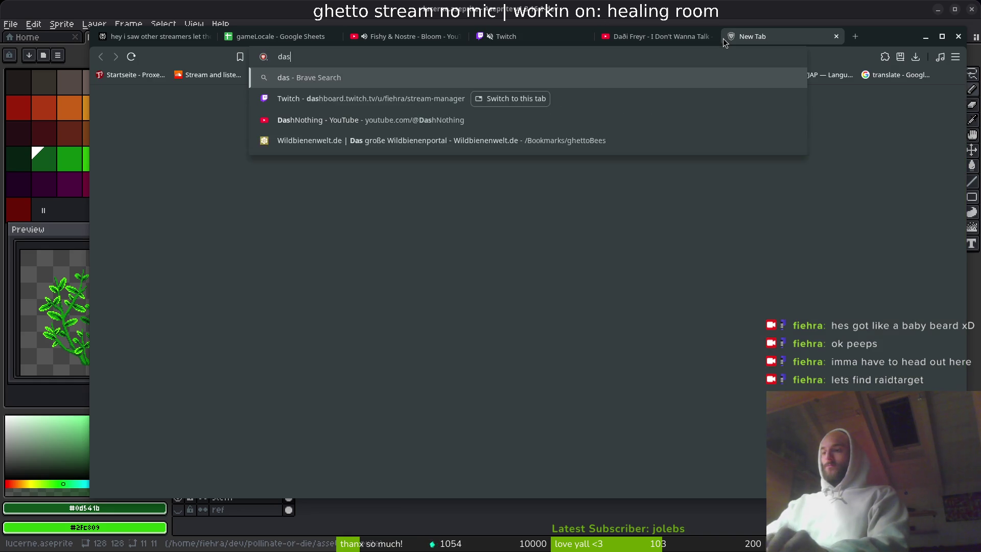
{"action": "key", "text": "Return"}
Step: Look over the plant sprite in Aseprite, then return to the Twitch dashboard with the raid picker
{"action": "key", "text": "alt+Tab"}
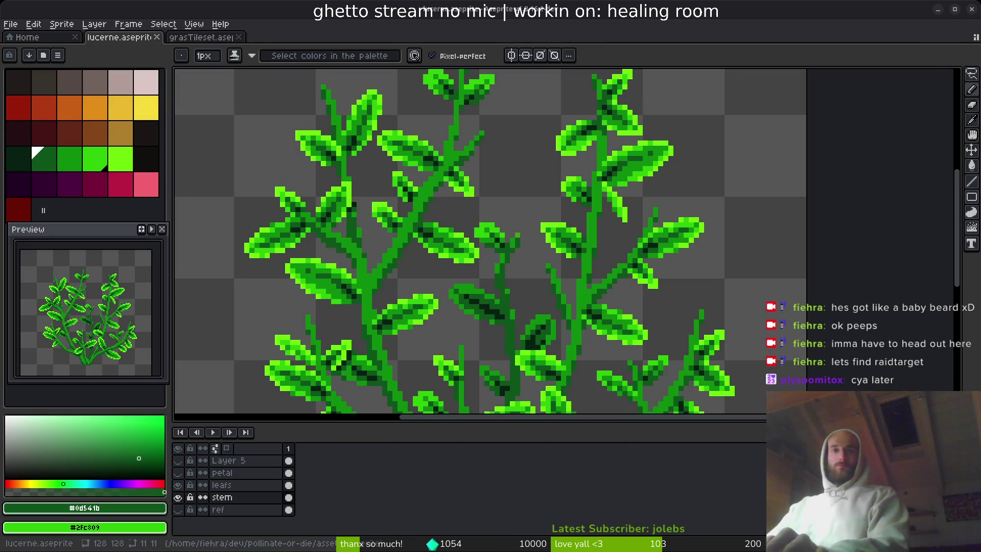
{"action": "key", "text": "i"}
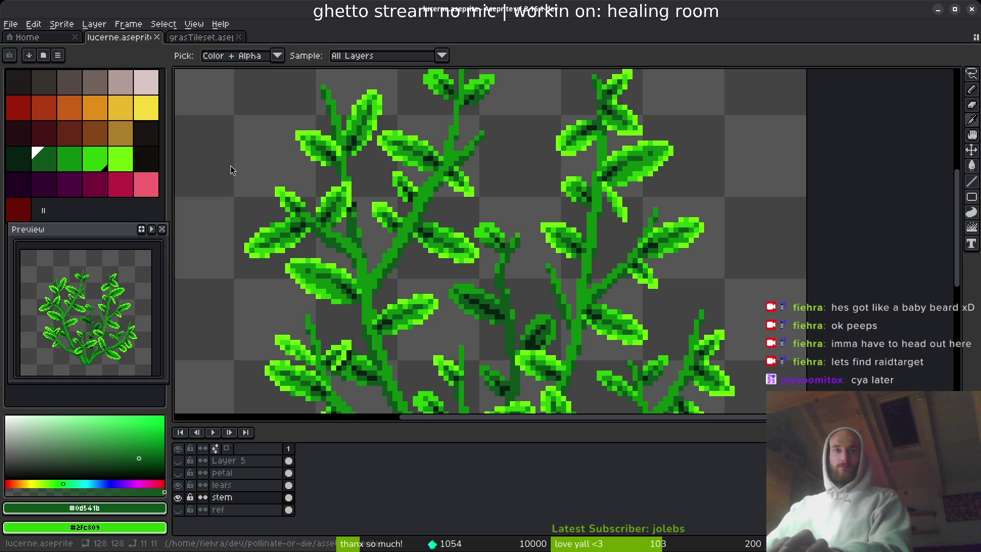
{"action": "key", "text": "alt+Tab"}
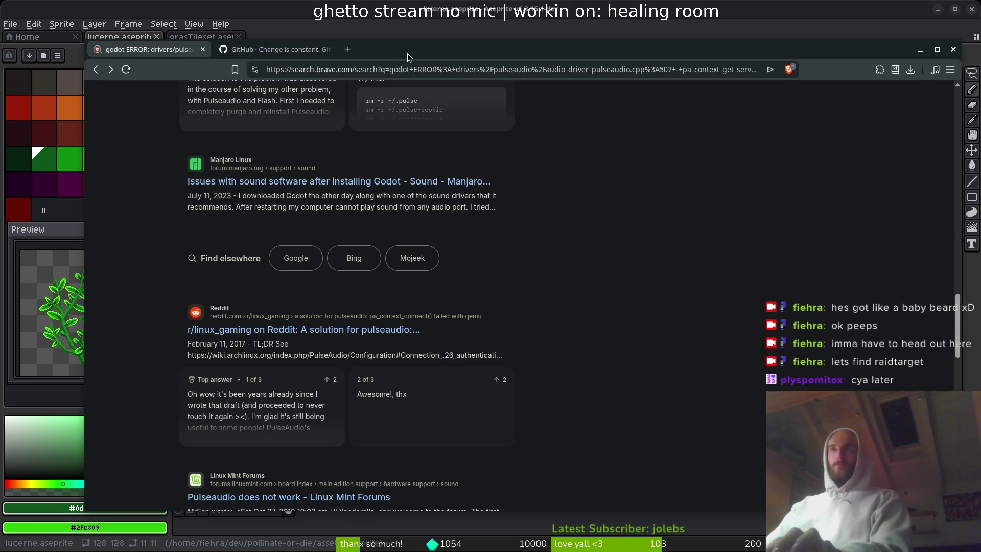
{"action": "key", "text": "alt+Tab"}
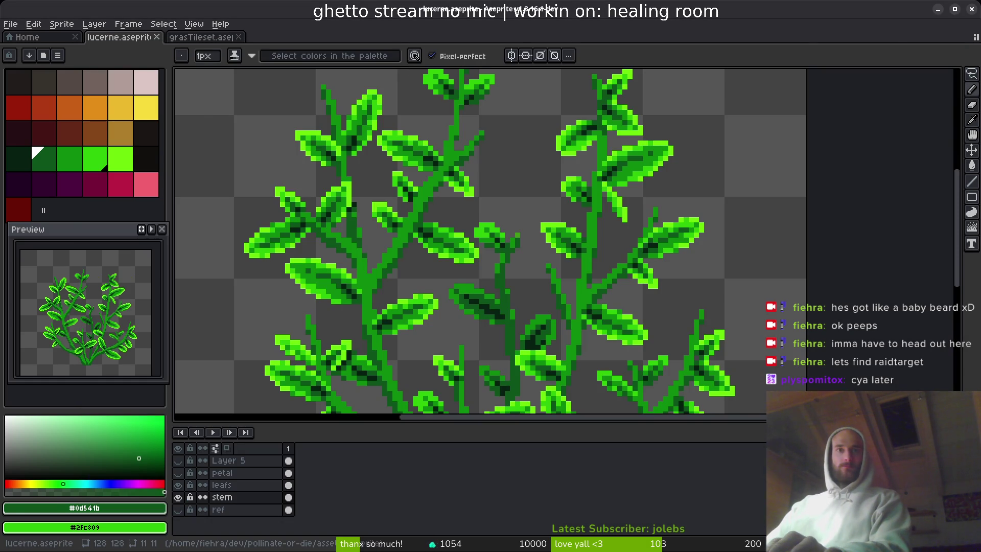
{"action": "key", "text": "alt+Tab"}
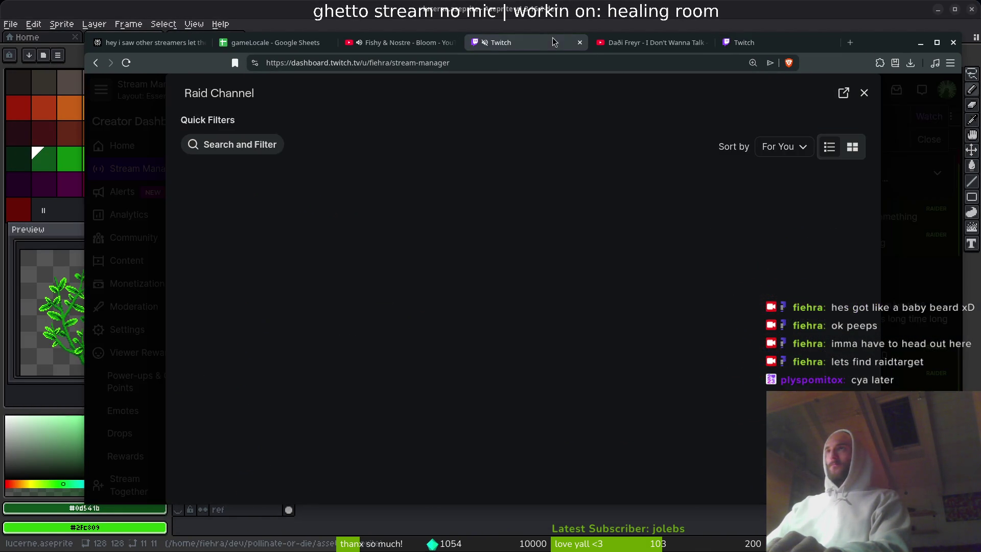
Step: Close the raid dialog, duplicate Twitch tab and YouTube tab, then preview the Souls-like Unity stream
{"action": "left_click", "coordinate": [649, 43]}
{"action": "left_click", "coordinate": [516, 42]}
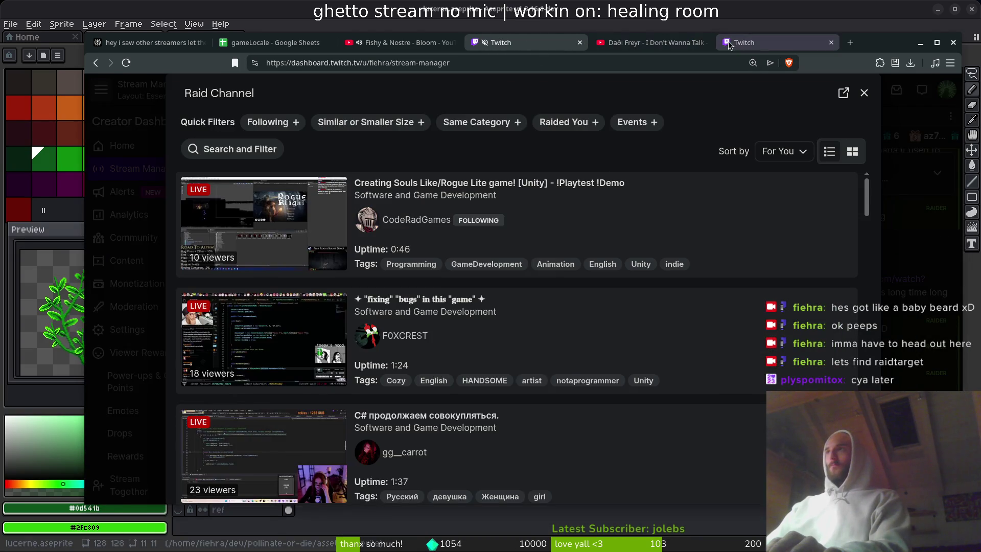
{"action": "key", "text": "Escape"}
{"action": "key", "text": "ctrl+w"}
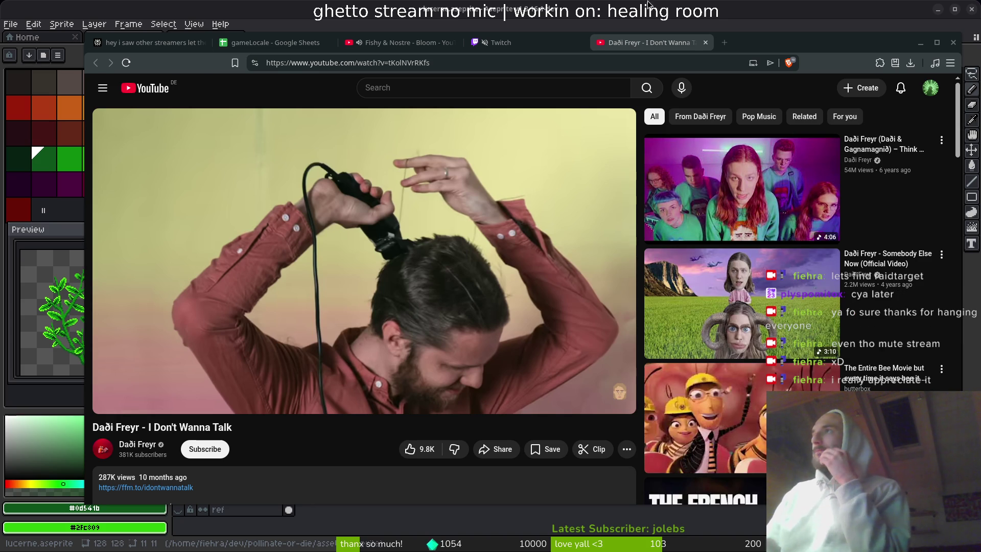
{"action": "left_click", "coordinate": [705, 44]}
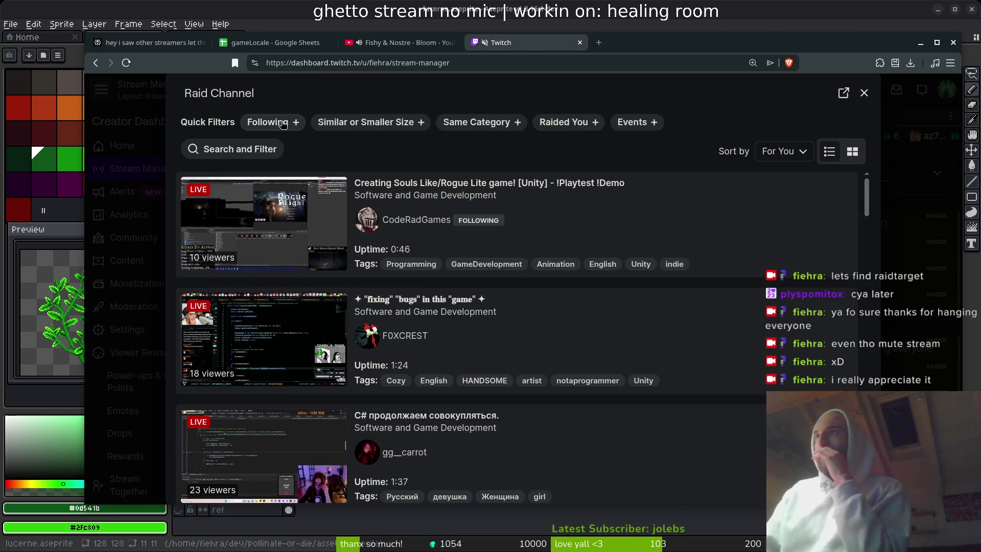
{"action": "left_click", "coordinate": [490, 312]}
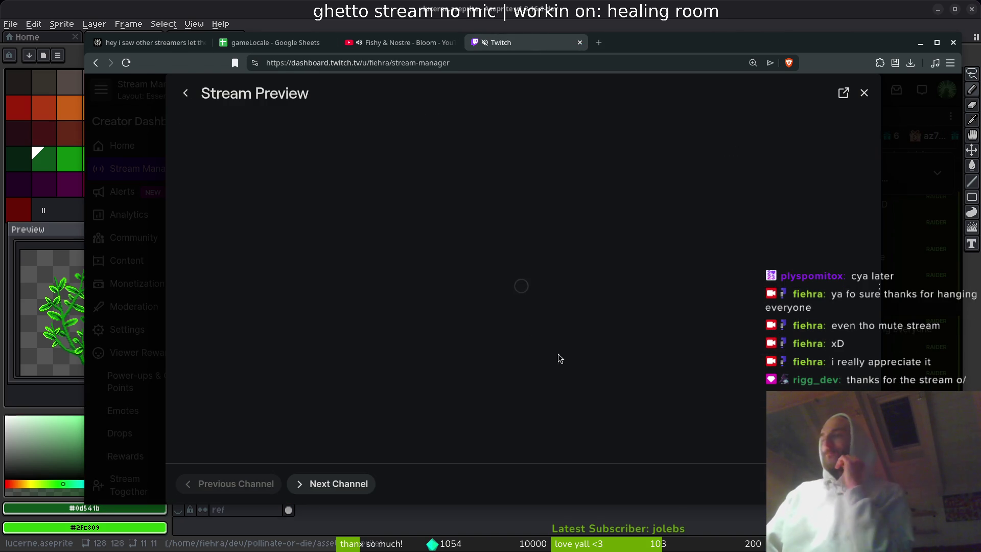